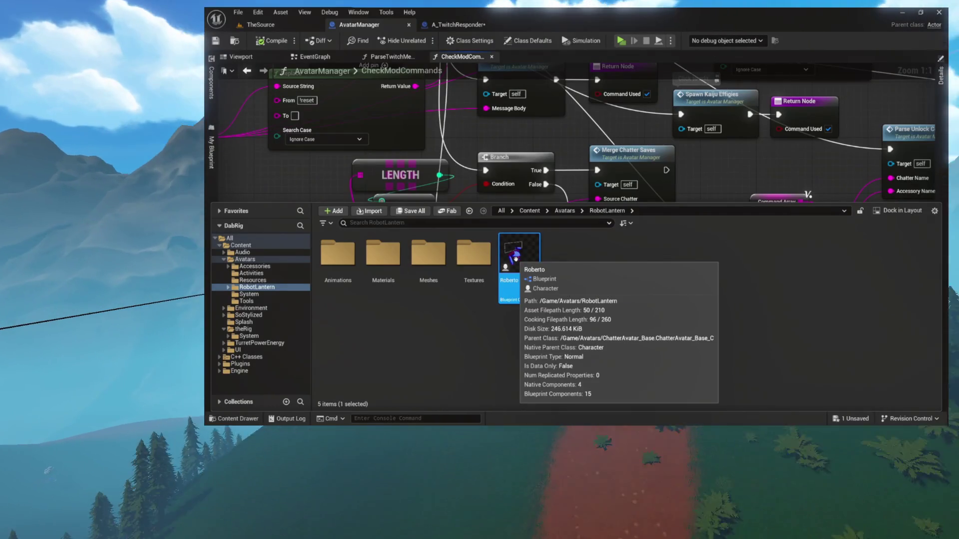
Open the Roberto avatar Blueprint and show the 3D viewport preview of the robot model.
double_click(516, 258)
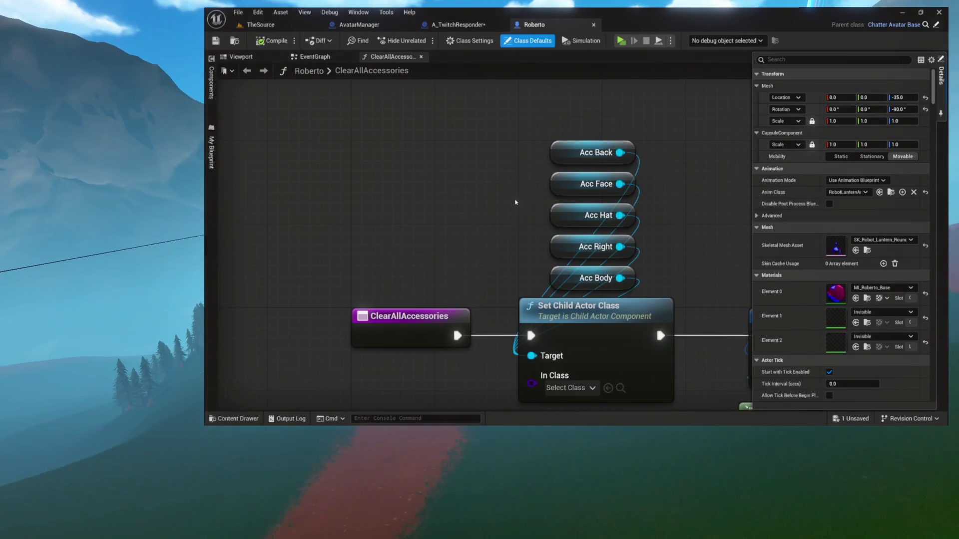
left_click(241, 56)
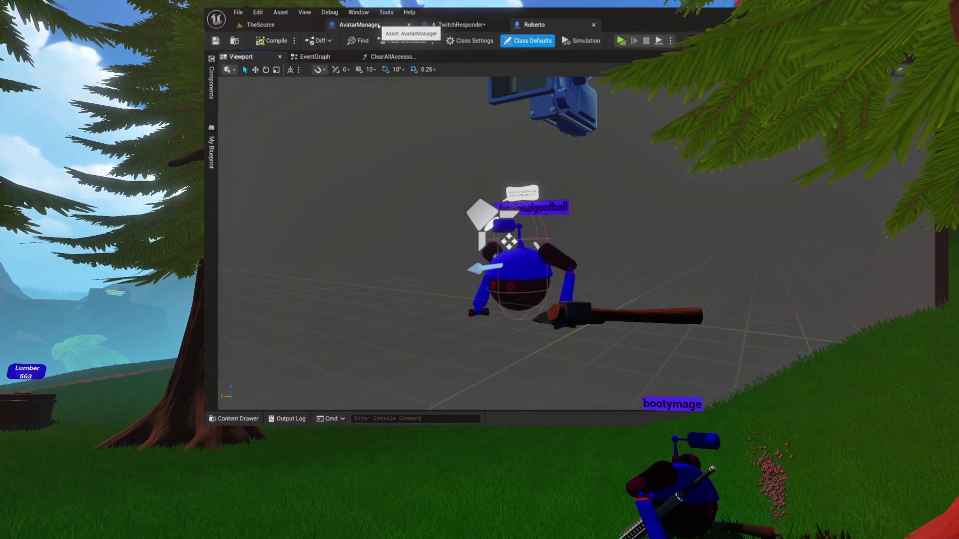
Switch back to the AvatarManager Blueprint's graphs.
left_click(378, 25)
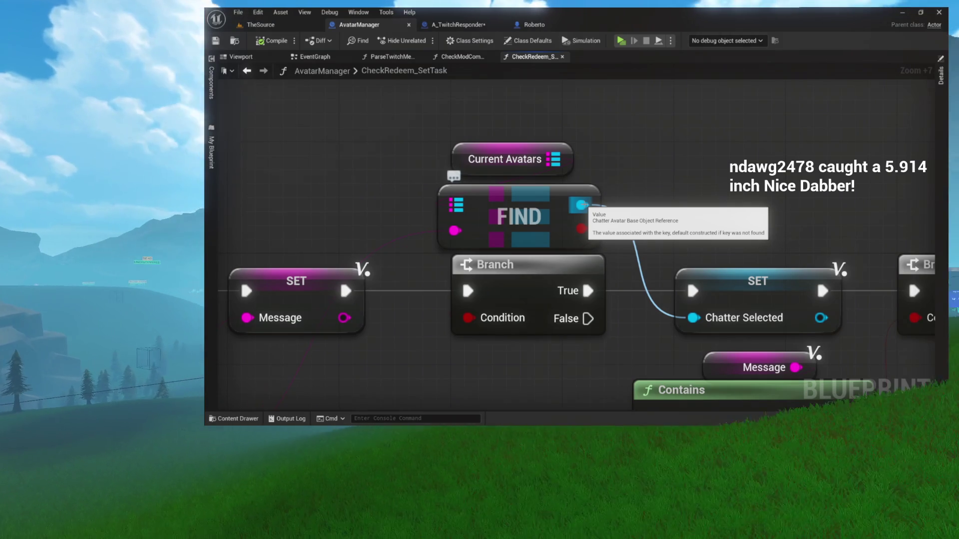
mouse_move(588, 319)
left_mouse_down()
mouse_move(621, 255)
mouse_move(642, 248)
left_mouse_up()
left_click(619, 347)
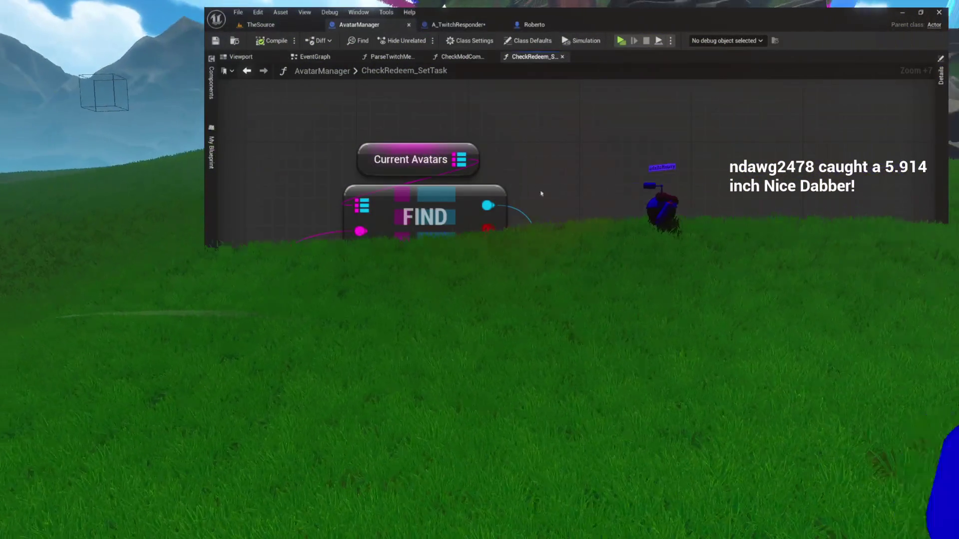
mouse_move(606, 190)
left_mouse_down()
mouse_move(588, 174)
mouse_move(516, 159)
left_mouse_up()
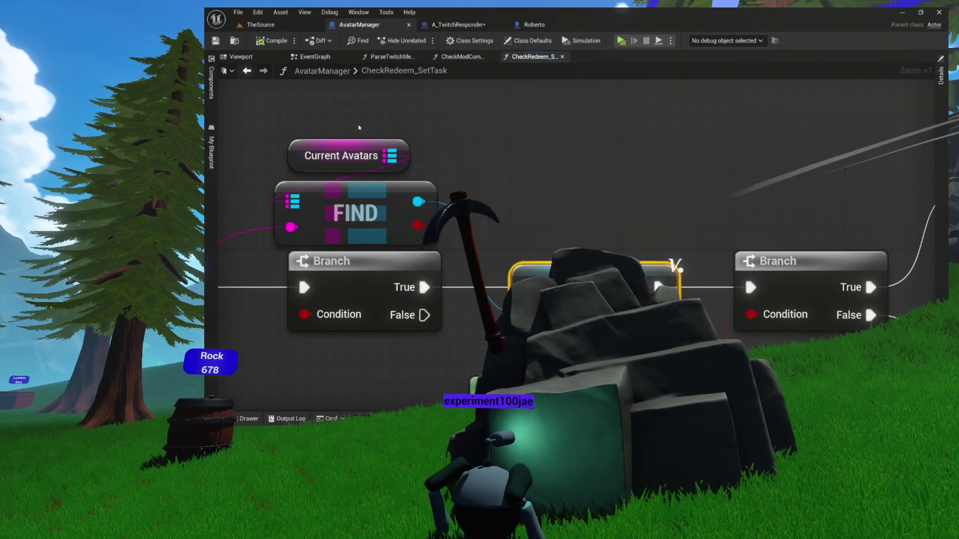
left_click(315, 56)
Pan the event graph to the Spawn Chatter call and open the SpawnChatter function graph.
mouse_move(525, 180)
left_mouse_down()
mouse_move(813, 169)
mouse_move(746, 187)
left_mouse_up()
left_click_drag(410, 183, 473, 206)
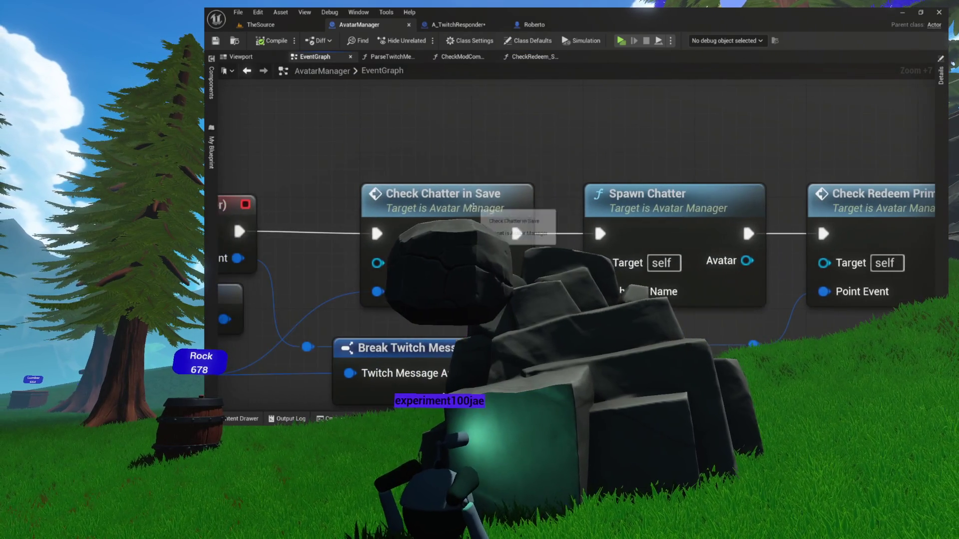
left_click_drag(574, 195, 475, 201)
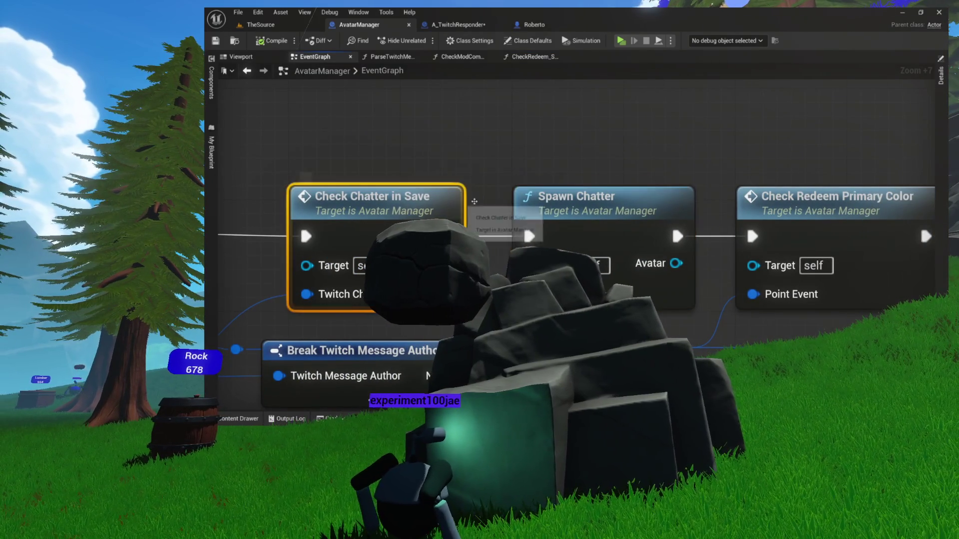
left_click(579, 197)
double_click(549, 176)
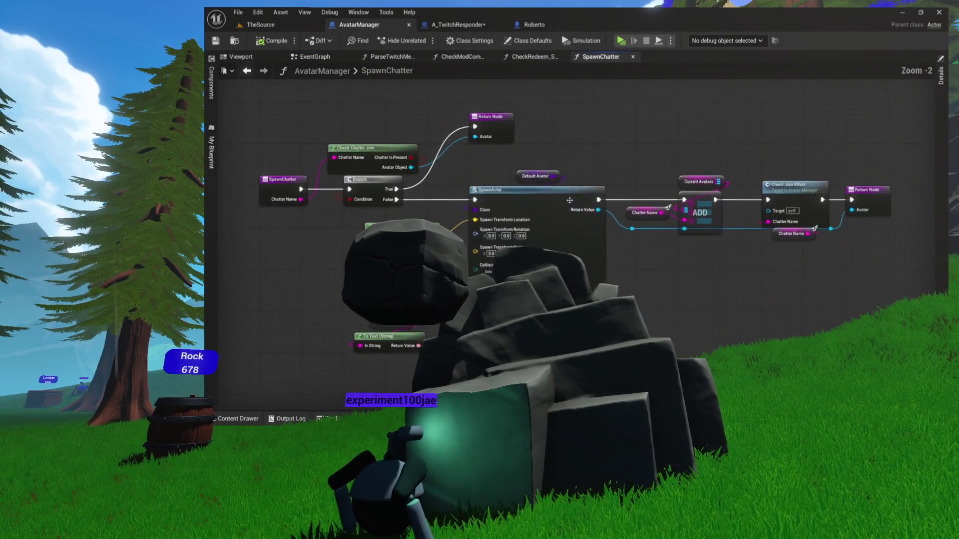
Inspect the SpawnChatter graph, marquee-selecting Get Random Spawn Location and SpawnActor together.
scroll(505, 141, "up", 5)
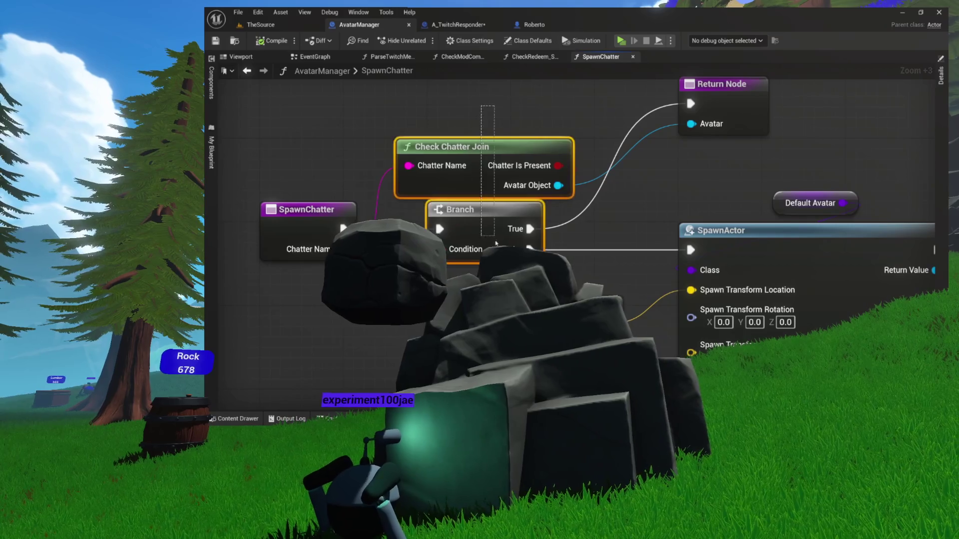
left_click_drag(494, 226, 475, 303)
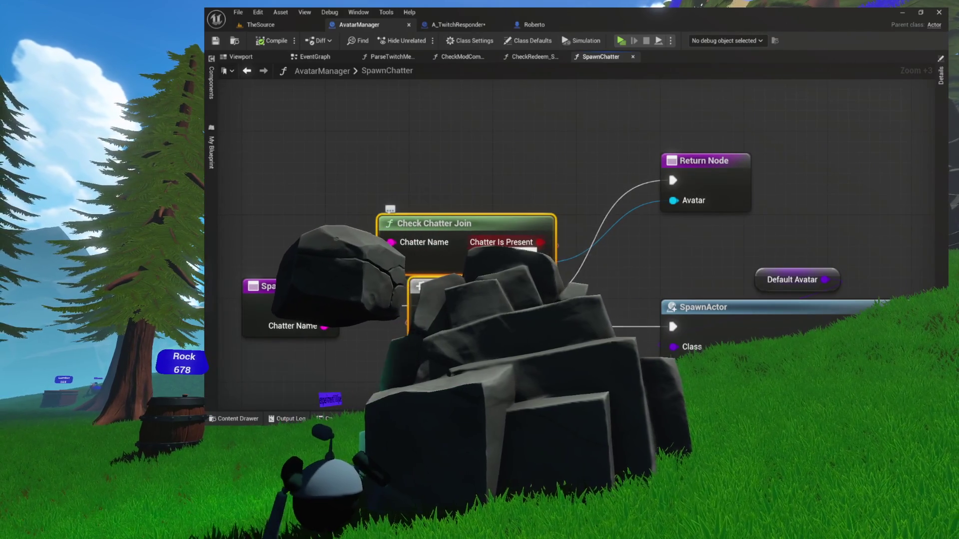
left_click(720, 190)
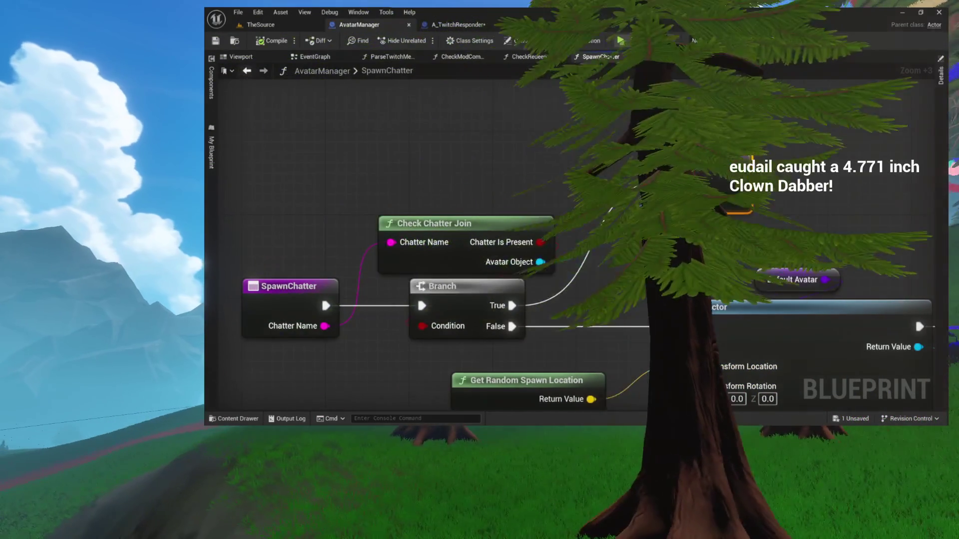
left_click_drag(456, 327, 394, 261)
left_click_drag(420, 304, 707, 299)
left_click(600, 207)
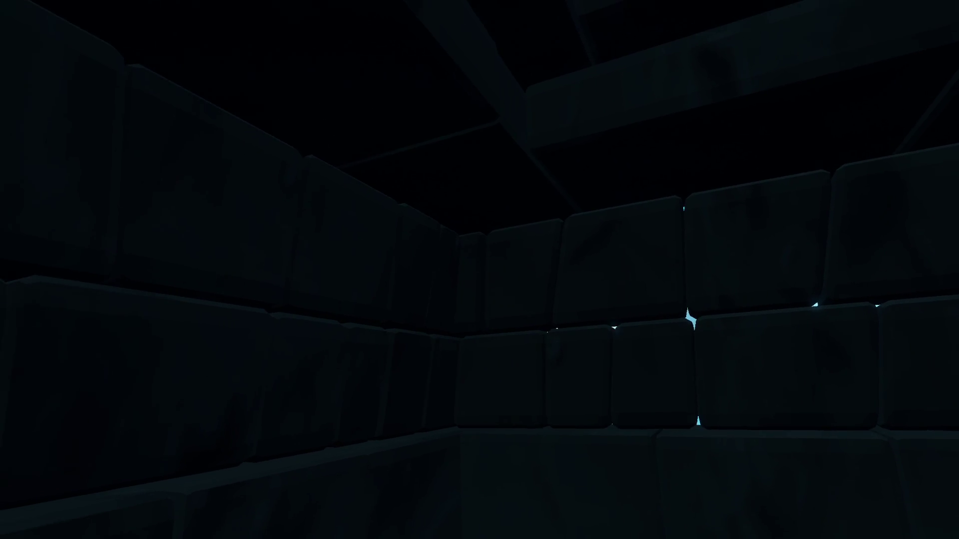
Walk out of the stone corridor toward the rock-bodied player under open sky.
key("a")
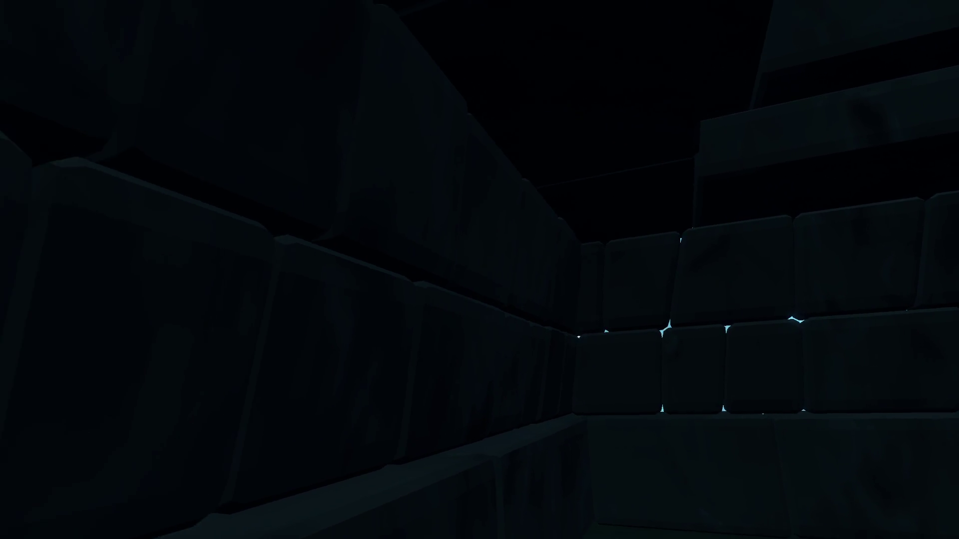
key("a")
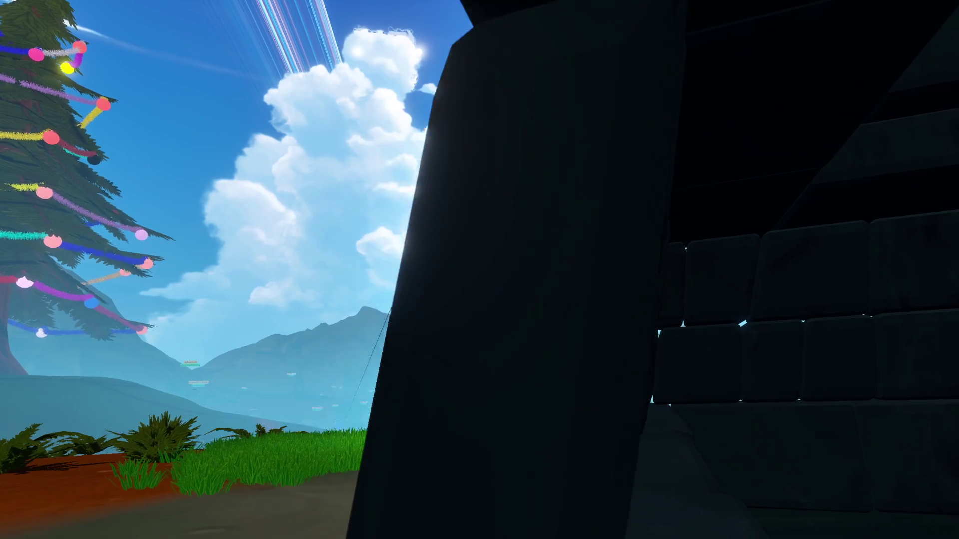
key("a")
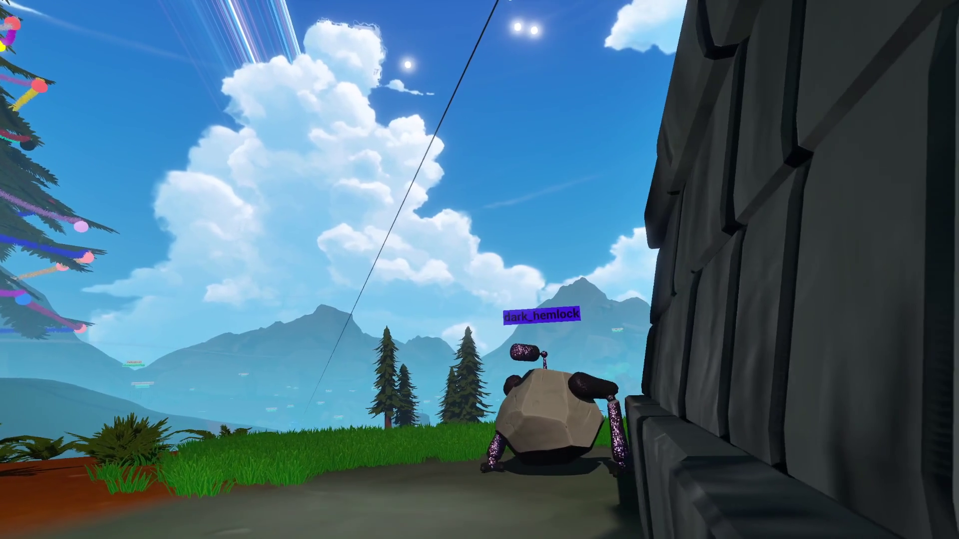
key("w")
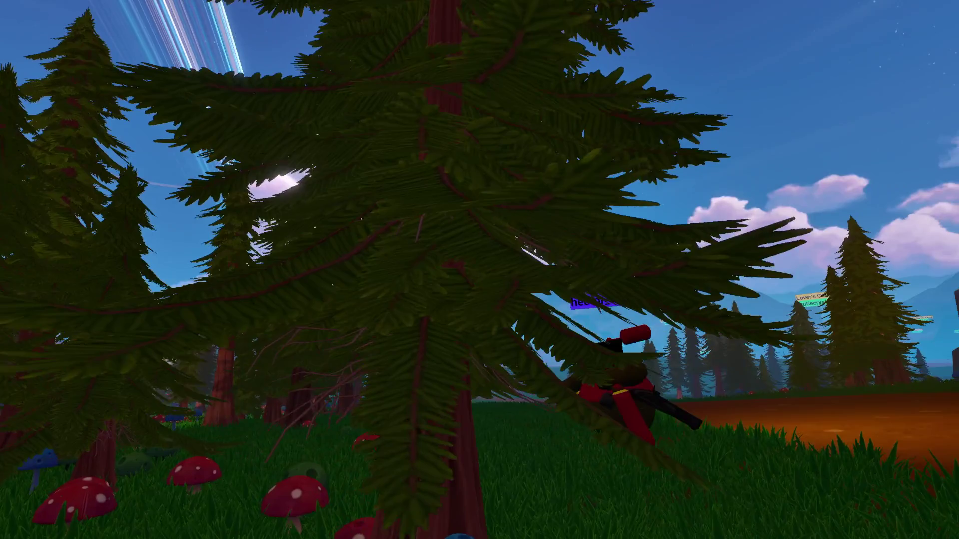
Follow the red player past the pine tree to the rocky cliff, turning toward the chatter's avatar.
key("w")
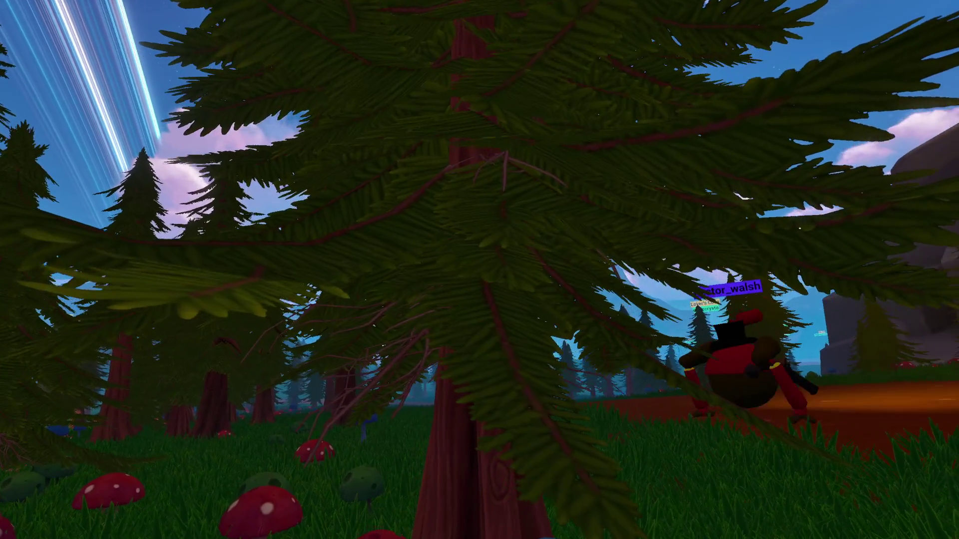
key("w")
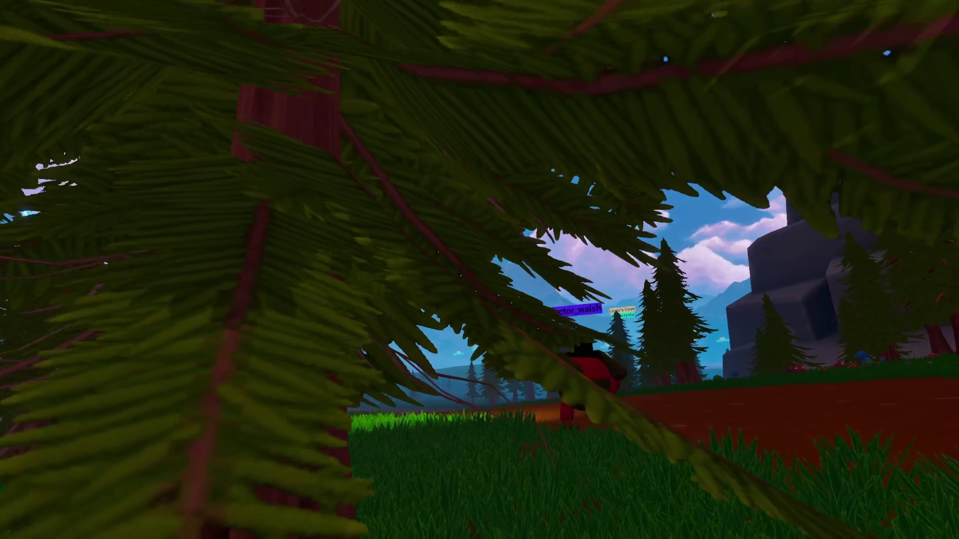
key("w")
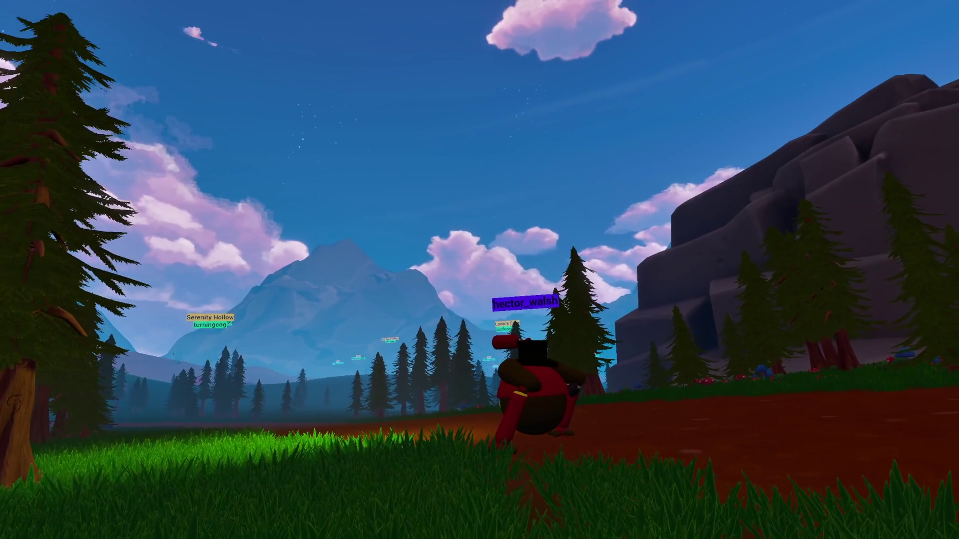
key("w")
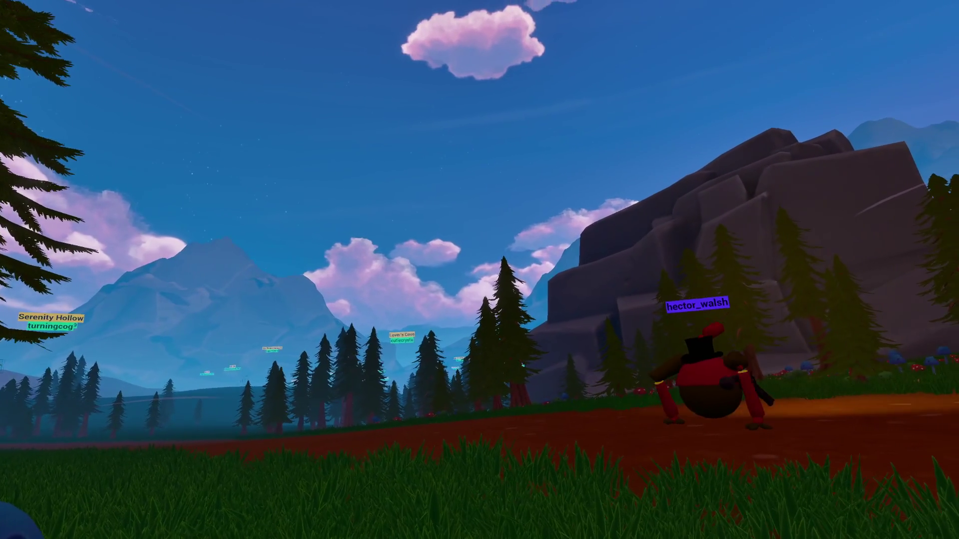
key("w")
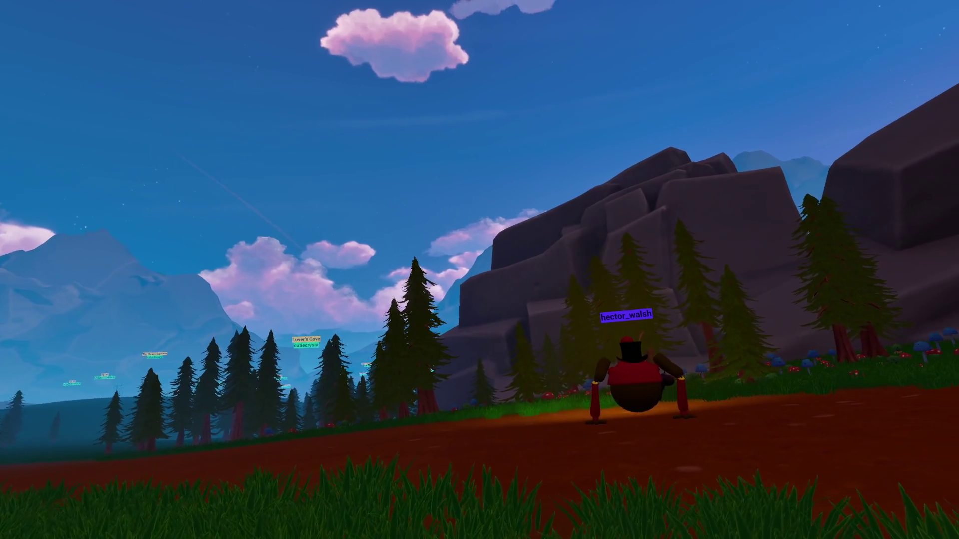
key("w")
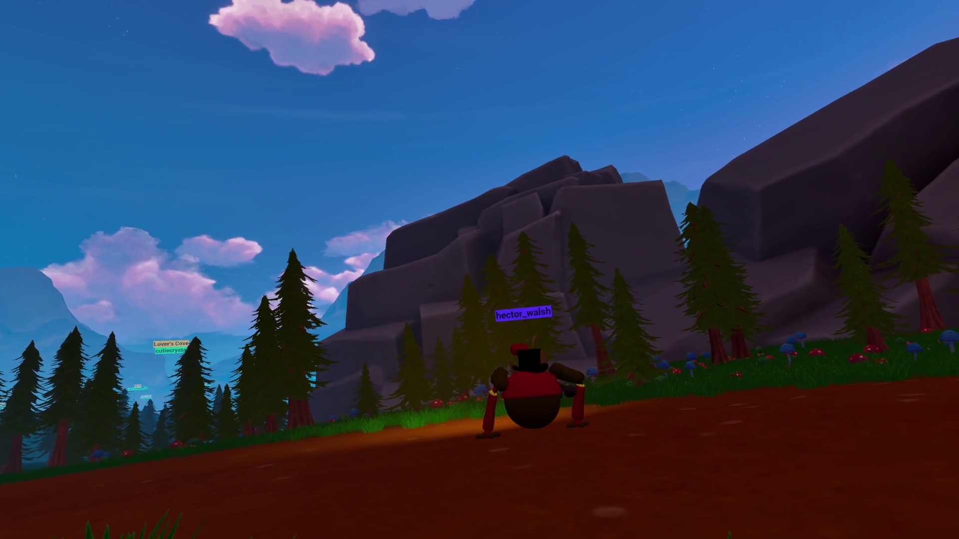
key("w")
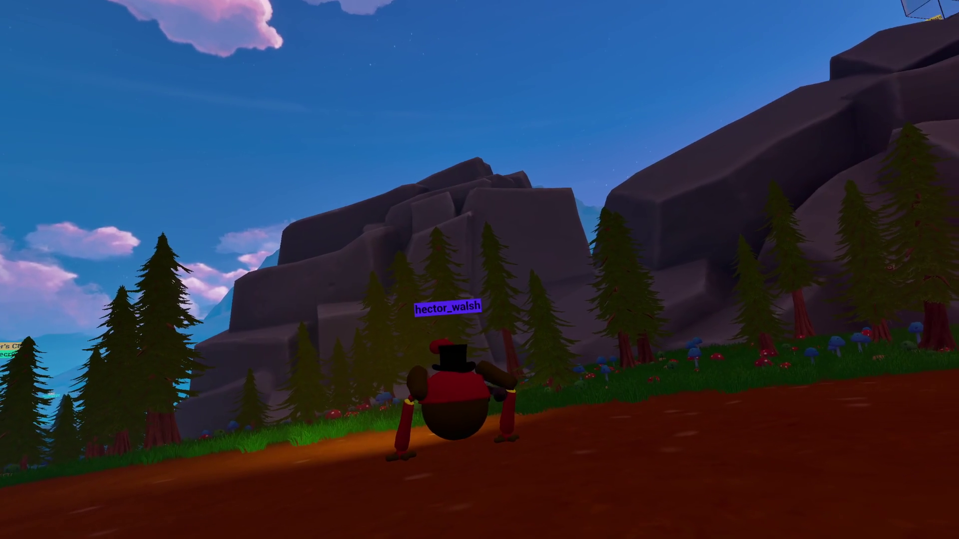
key("w")
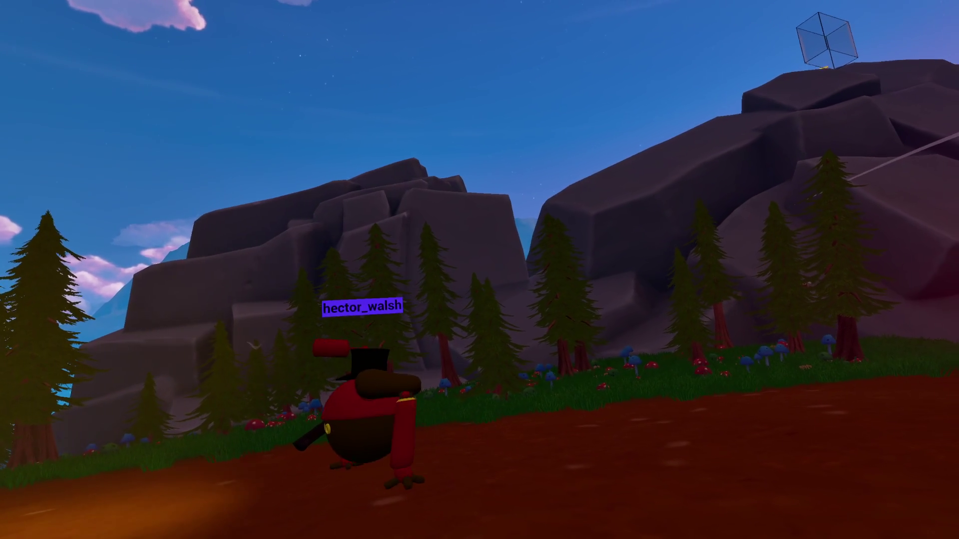
key("w")
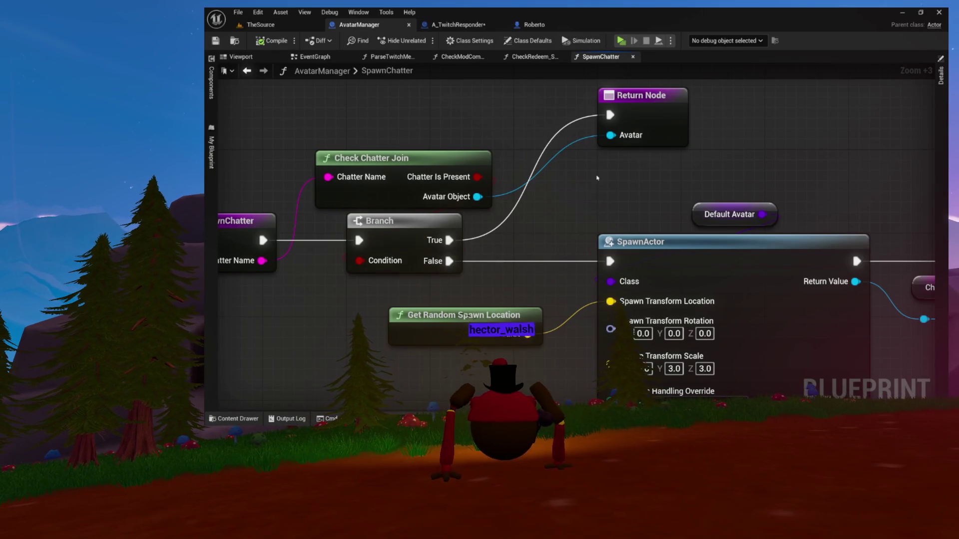
Close the SpawnChatter, CheckRedeem_SetTask, CheckModCommands and ParseTwitchMessage graphs, then the AvatarManager Blueprint.
left_click(632, 56)
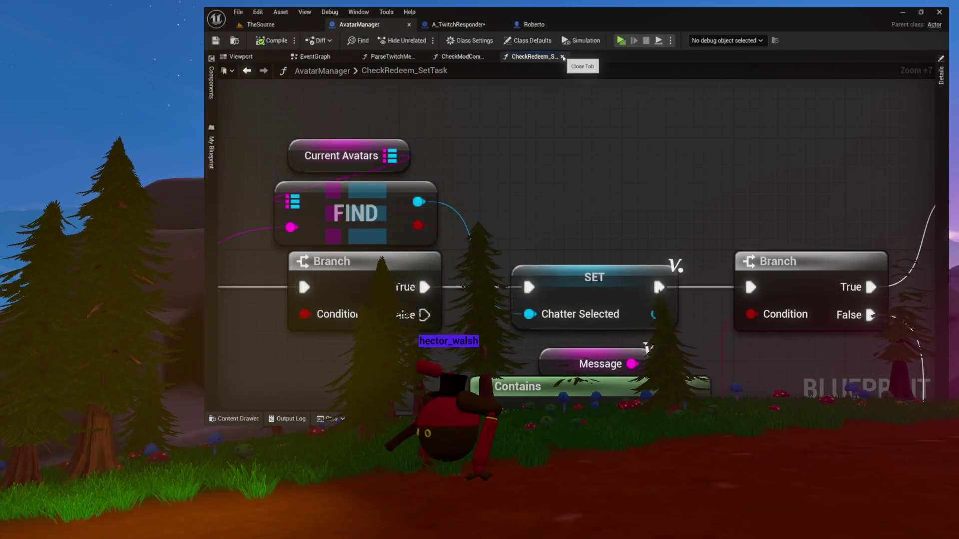
left_click(563, 57)
left_click(492, 57)
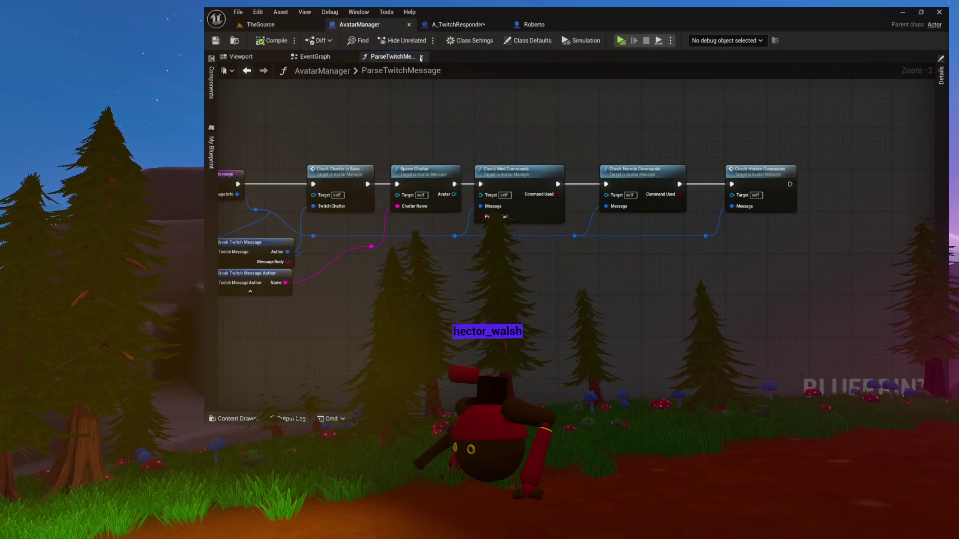
left_click(420, 58)
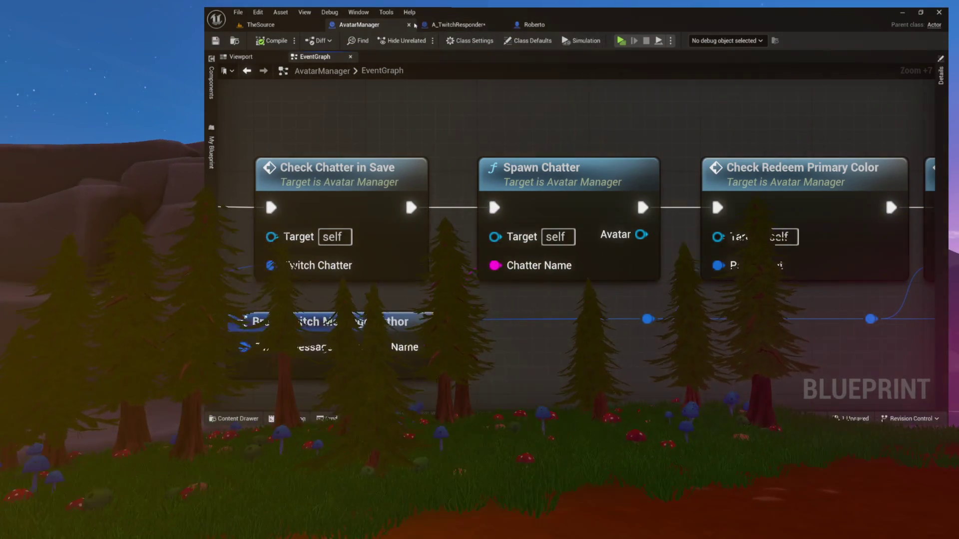
left_click(409, 24)
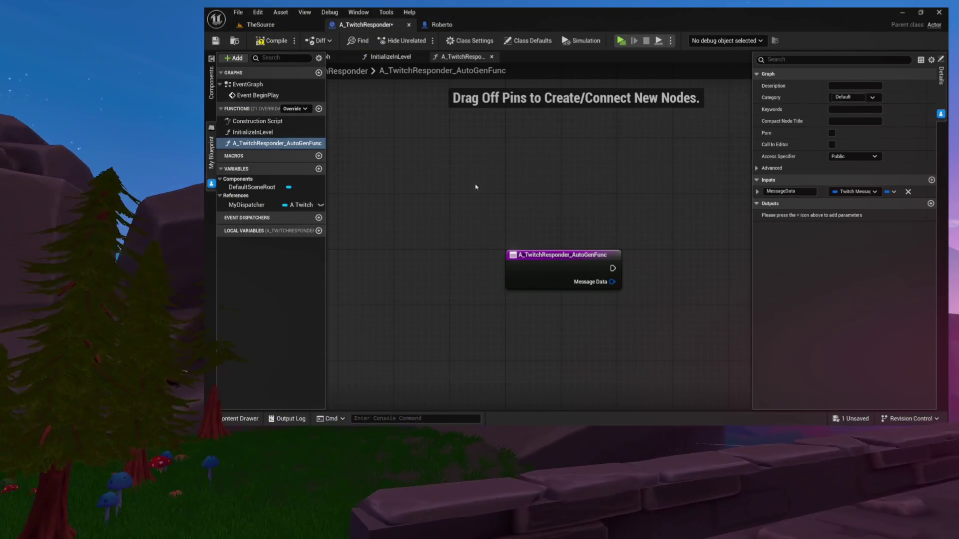
Inspect the InitializeInLevel graph's My Dispatcher, Bind Event and Create Event binding.
left_click_drag(488, 193, 621, 262)
left_click_drag(432, 189, 339, 170)
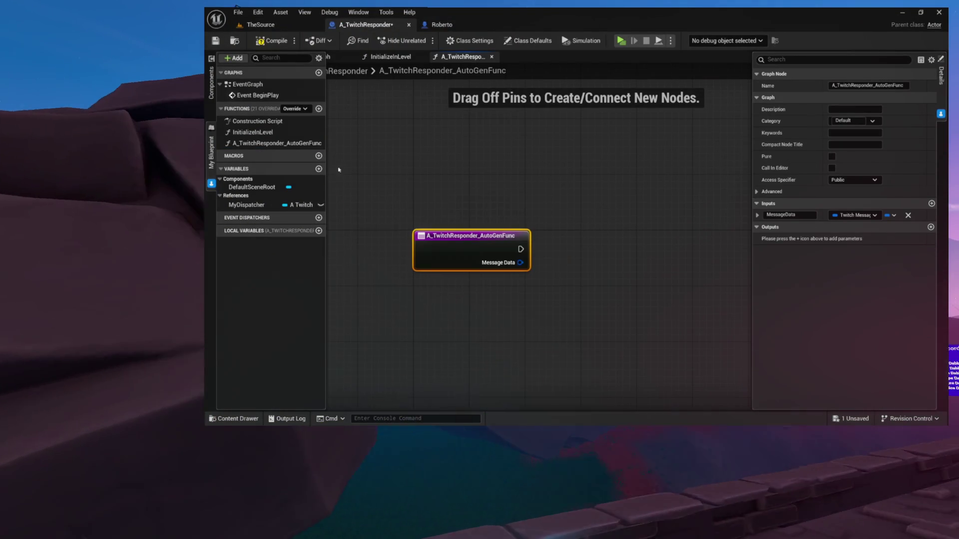
left_click(390, 57)
mouse_move(457, 140)
left_mouse_down()
mouse_move(508, 118)
mouse_move(481, 117)
left_mouse_up()
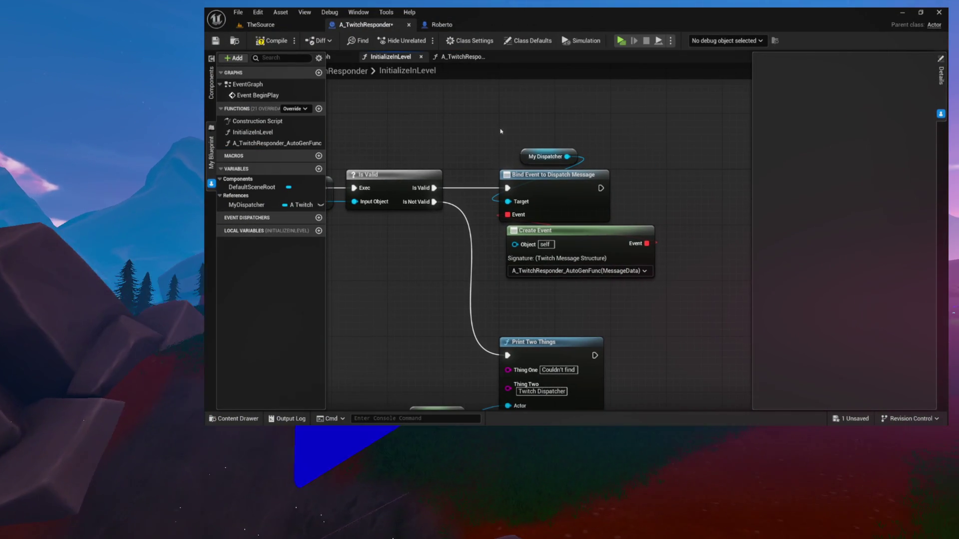
left_click_drag(575, 230, 553, 231)
left_click_drag(537, 136, 644, 308)
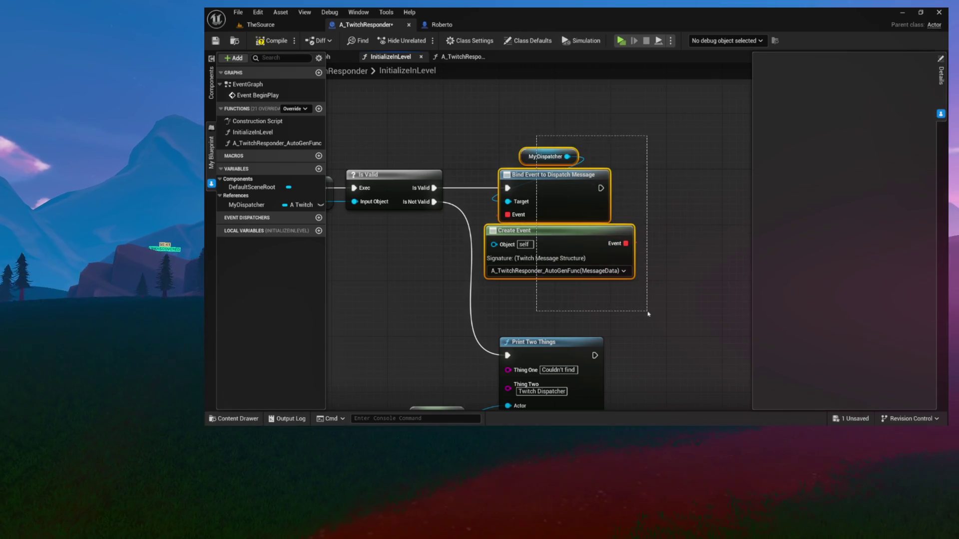
Return to the AutoGenFunc graph and begin renaming A_TwitchResponder_AutoGenFunc in My Blueprint.
left_click(456, 56)
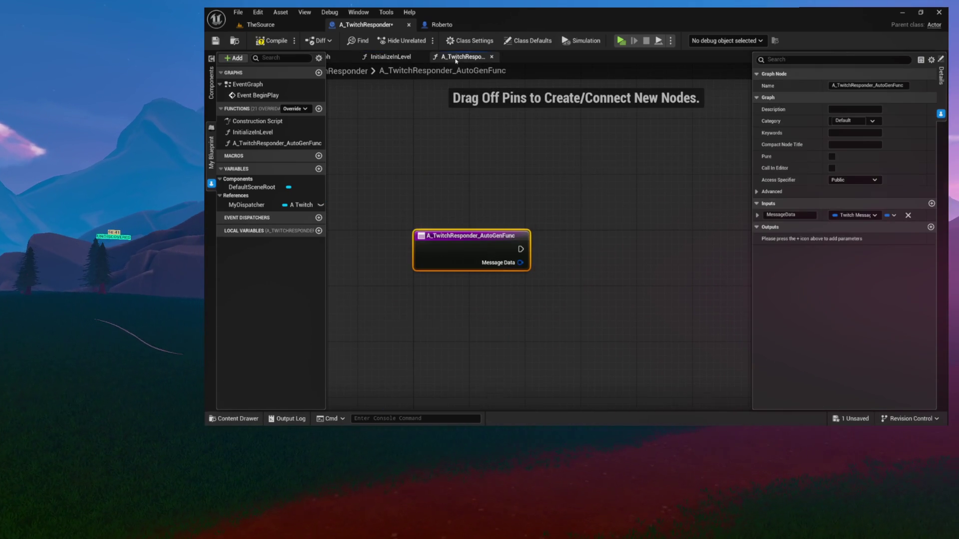
left_click(284, 143)
left_click(319, 143)
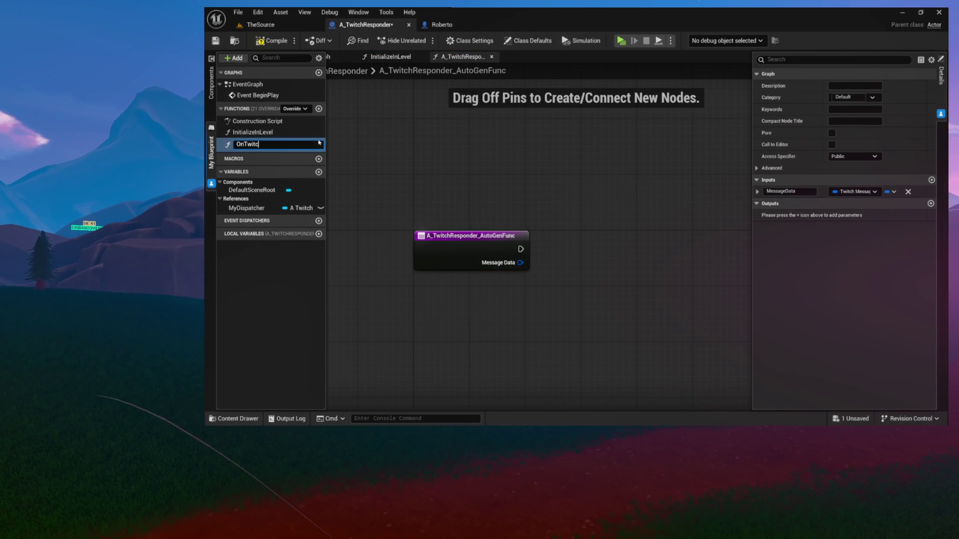
Confirm the function name OnTwitchMessage and begin adding a node from its Message Data pin.
type("hMessag")
key("Return")
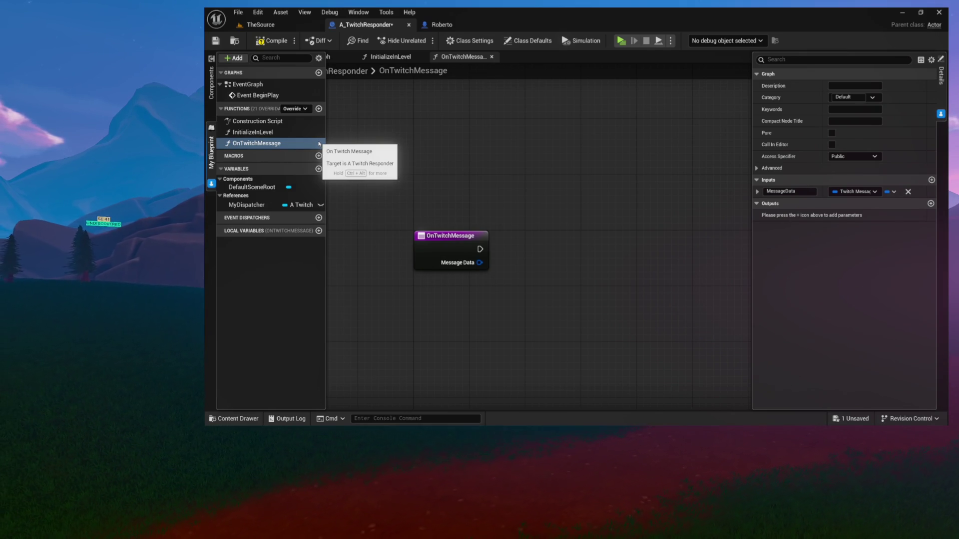
left_click_drag(493, 269, 493, 267)
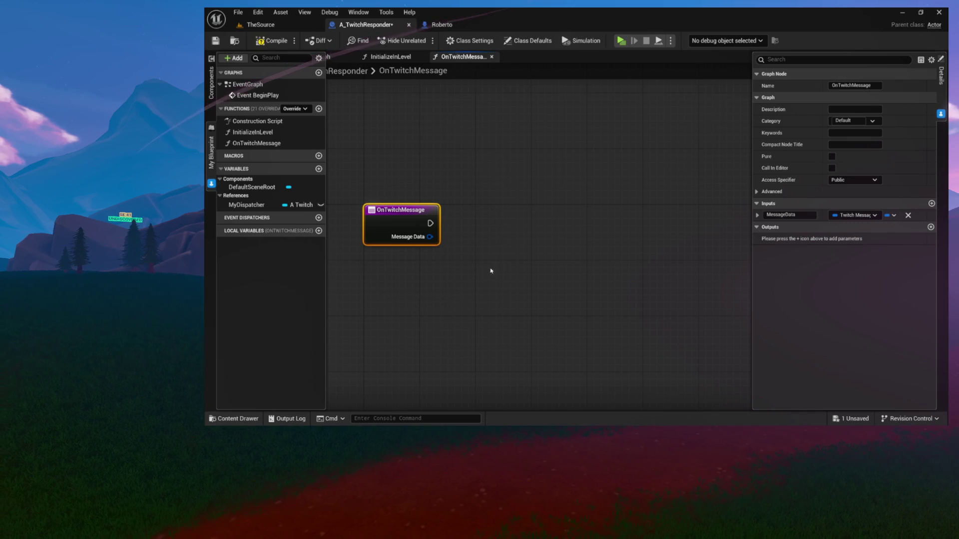
left_click_drag(430, 237, 538, 221)
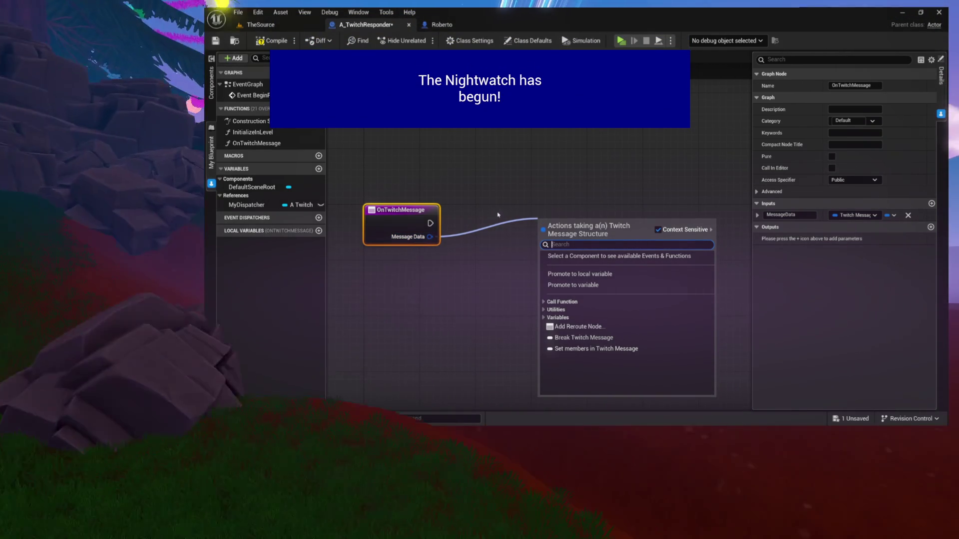
Break Message Data with Break Twitch Message, then break its Author with Break Twitch Message Author.
type("break")
key("Return")
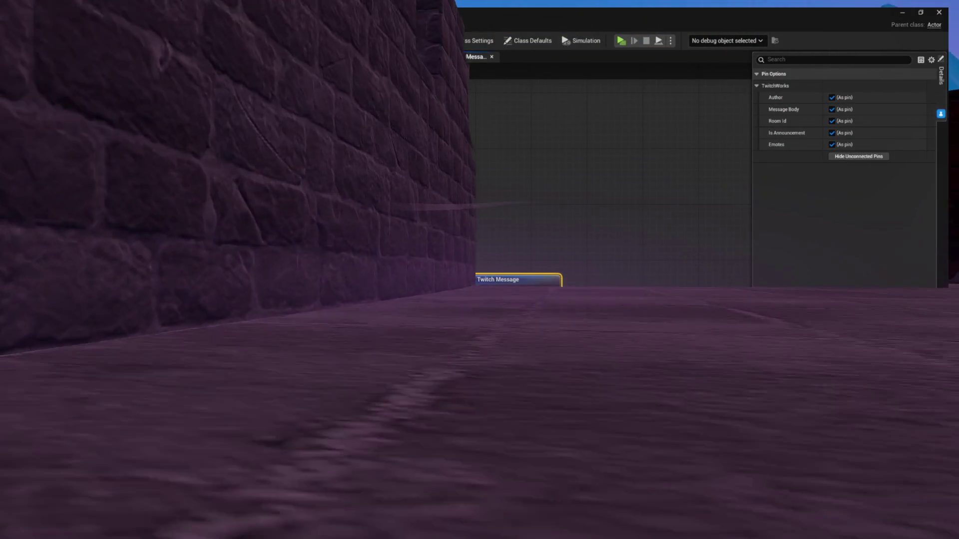
left_click_drag(504, 293, 553, 262)
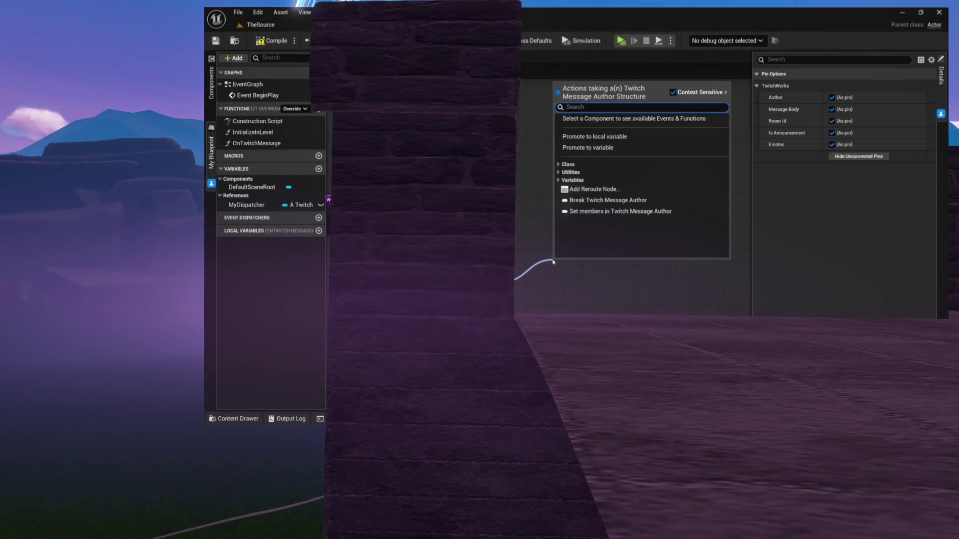
type("brea")
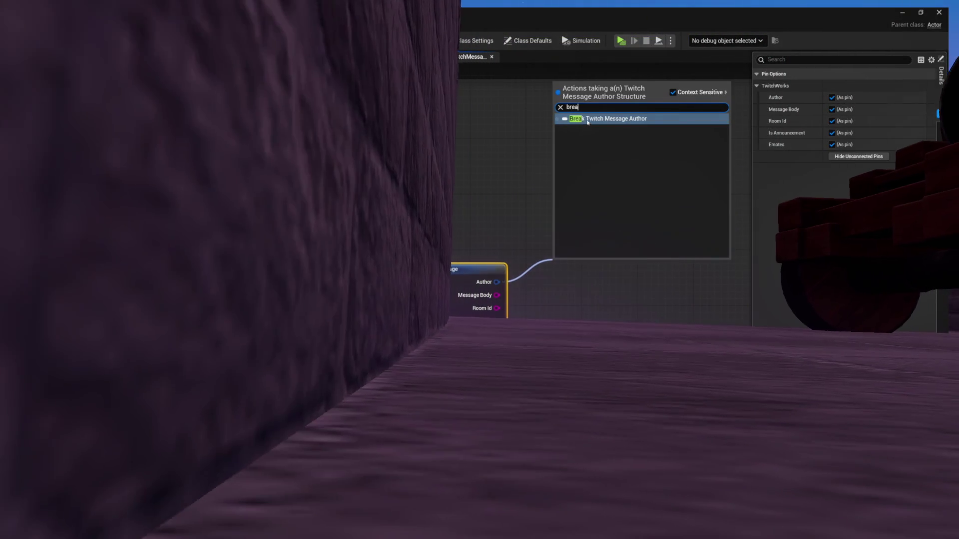
left_click(588, 122)
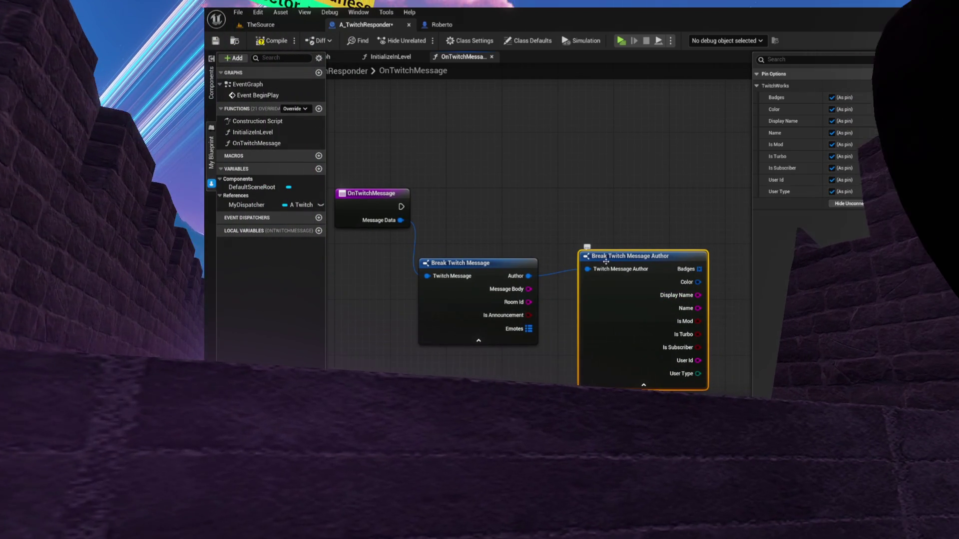
Arrange the two Break nodes neatly beside the OnTwitchMessage entry node.
left_click_drag(587, 256, 580, 235)
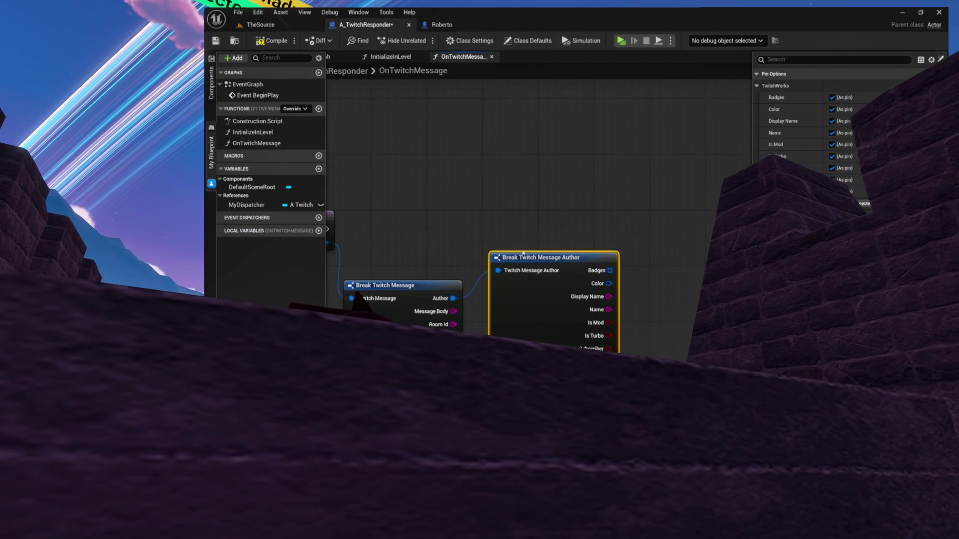
scroll(579, 234, "down", 1)
left_click_drag(501, 222, 650, 285)
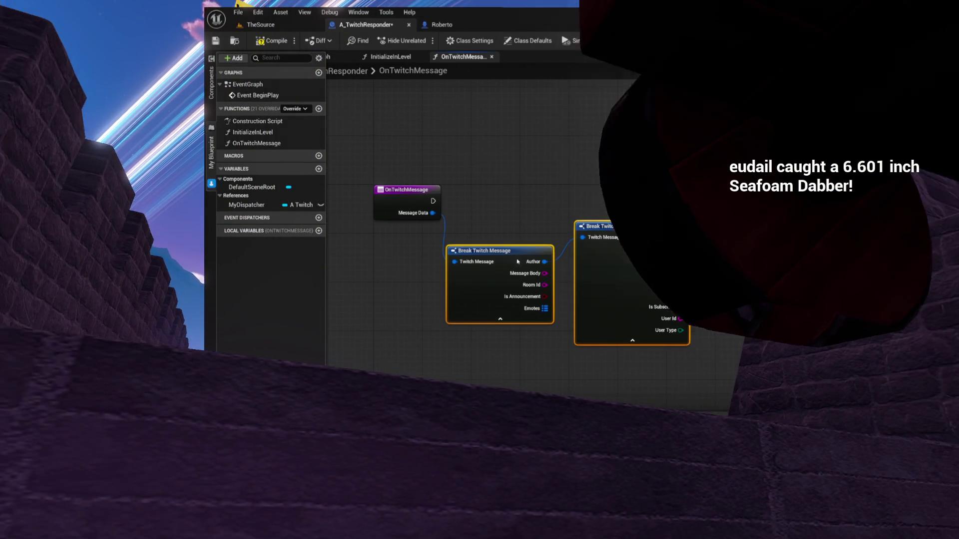
left_click_drag(494, 252, 502, 265)
left_click(502, 240)
scroll(503, 241, "down", 2)
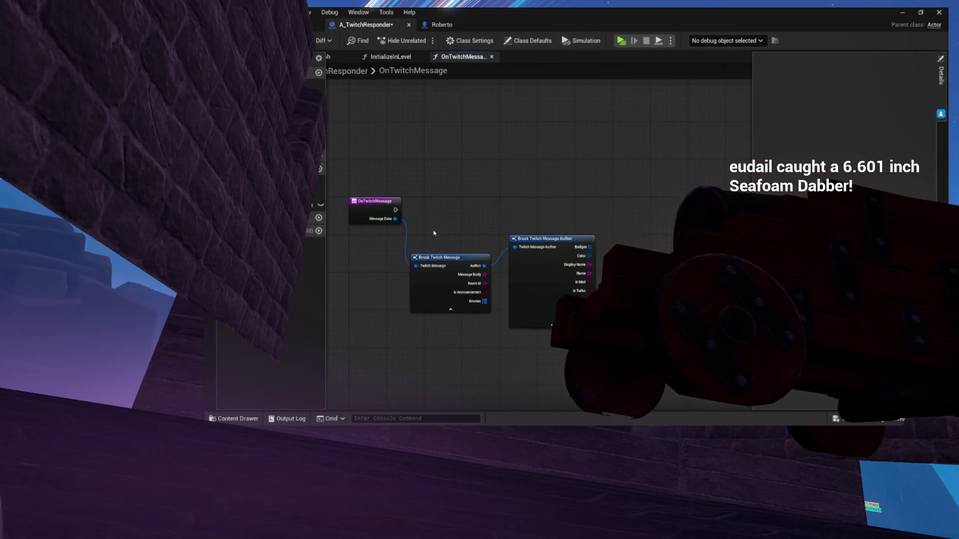
left_click_drag(406, 207, 546, 199)
Place Print Two Things after OnTwitchMessage and add a print node following it.
type("play sound")
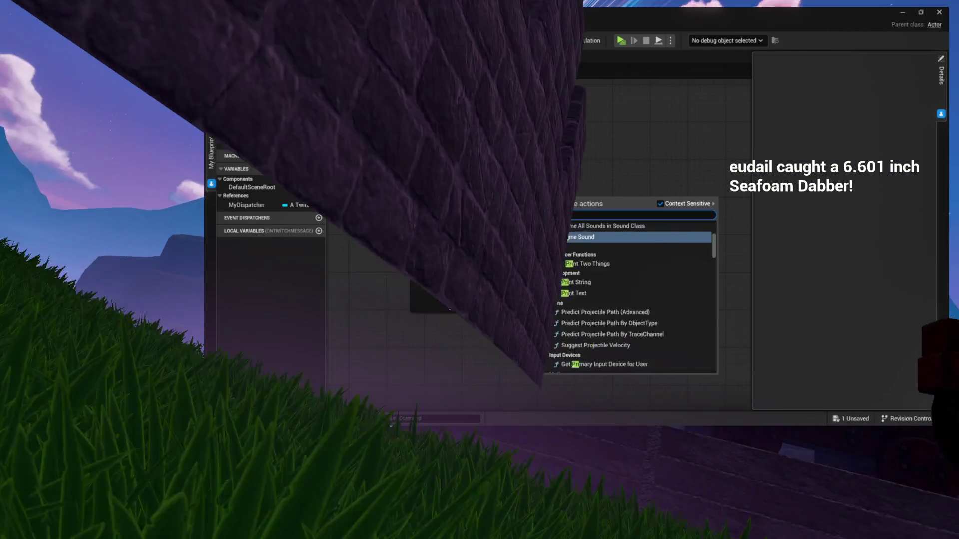
key("Return")
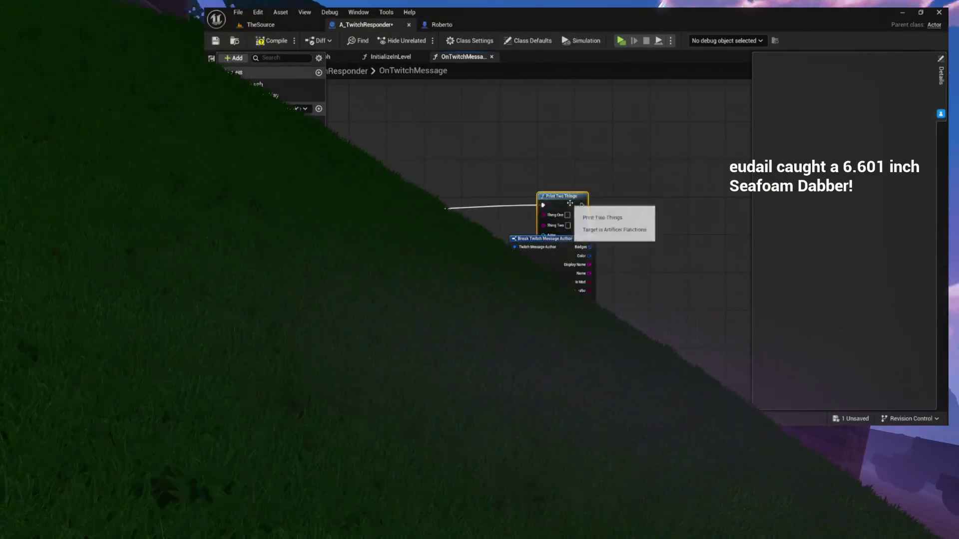
left_click(580, 239)
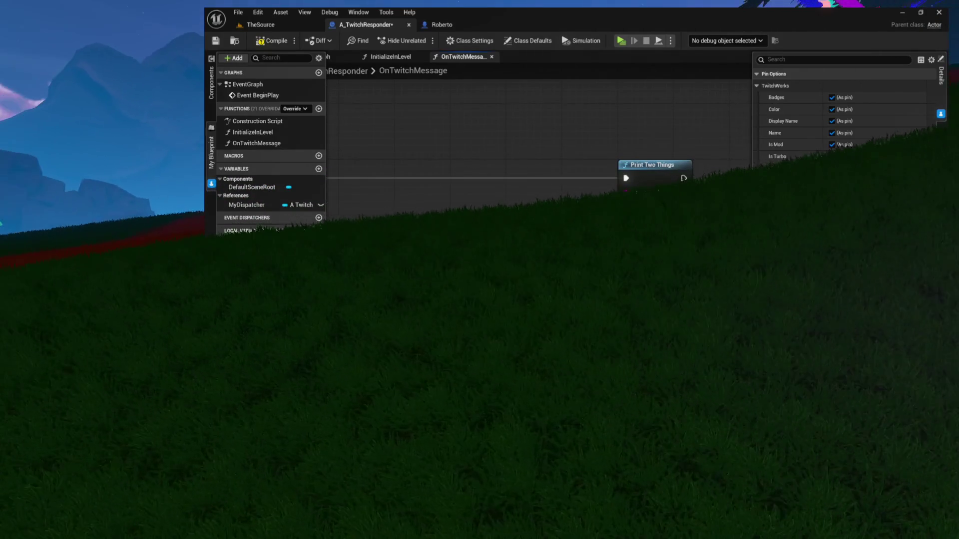
left_click_drag(683, 178, 645, 84)
type("print")
key("Return")
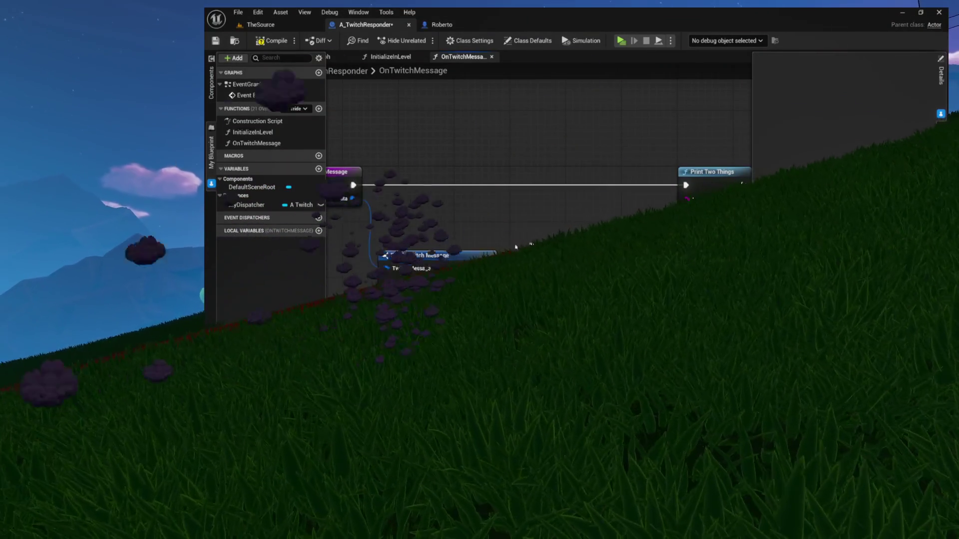
Move Break Twitch Message and Break Twitch Message Author higher in the graph.
left_click(435, 279)
left_click_drag(434, 277, 434, 258)
left_click_drag(562, 214, 447, 229)
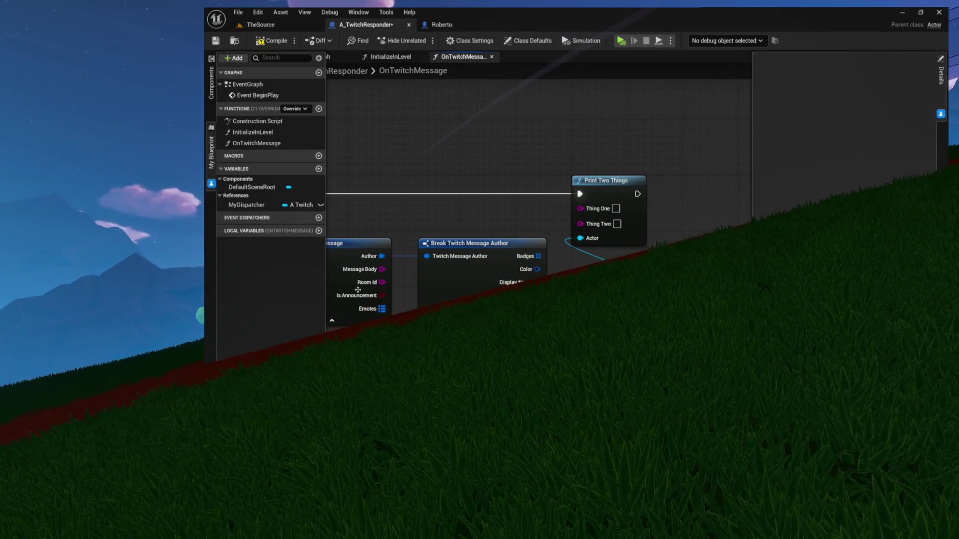
left_click(426, 263)
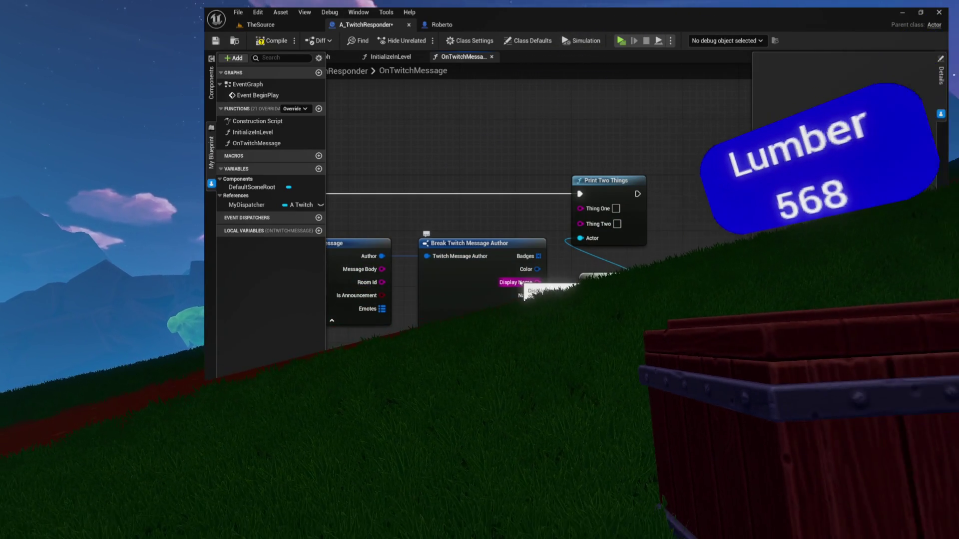
mouse_move(524, 283)
left_mouse_down()
mouse_move(537, 227)
mouse_move(488, 234)
mouse_move(588, 209)
left_mouse_up()
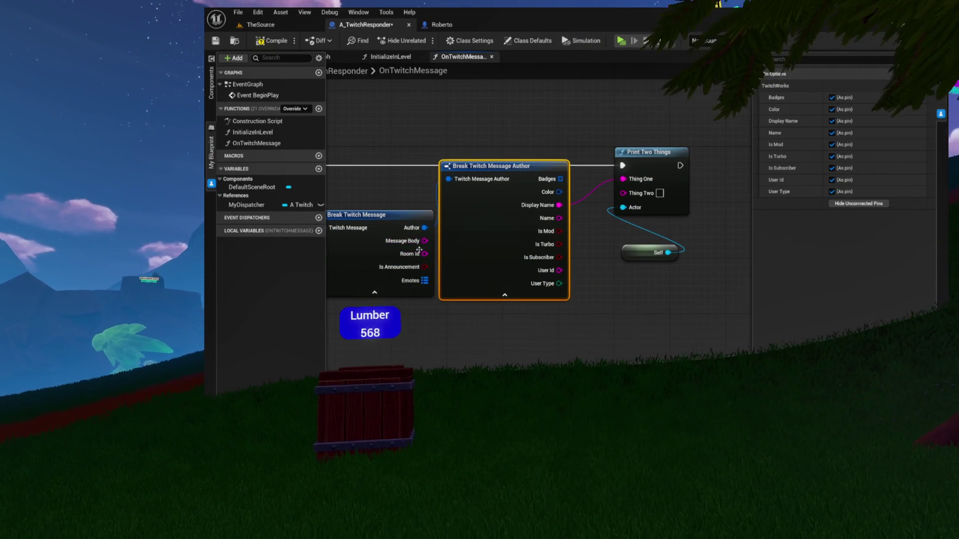
Wire Message Body into Thing Two and hide unused Break pins, keeping Author, Message Body, Display Name.
mouse_move(393, 243)
left_mouse_down()
mouse_move(497, 230)
mouse_move(624, 182)
left_mouse_up()
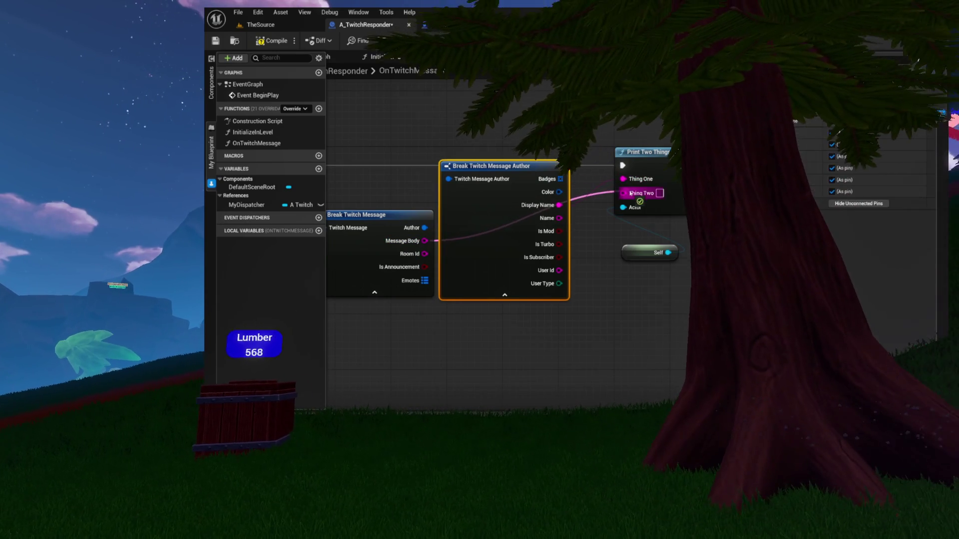
left_click_drag(485, 181, 574, 185)
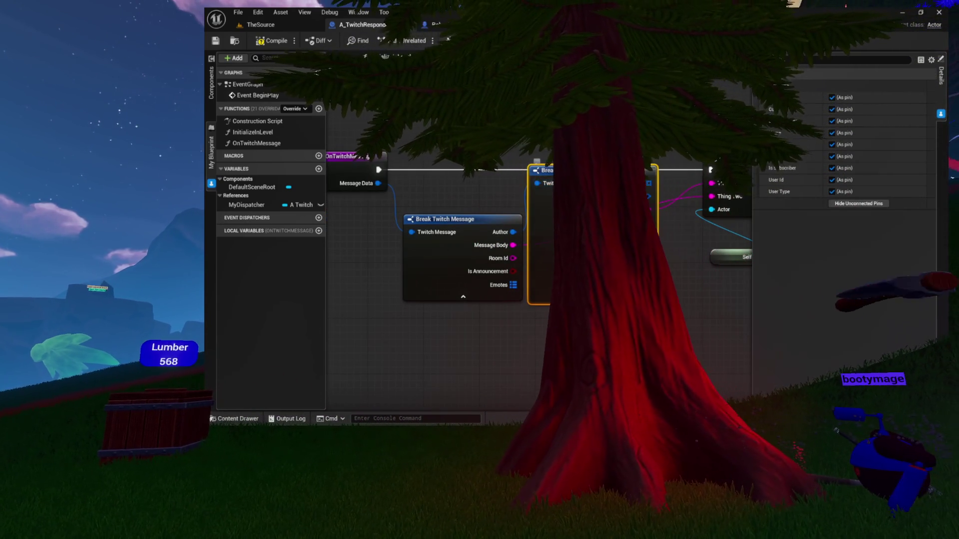
left_click(858, 203)
left_click(474, 226)
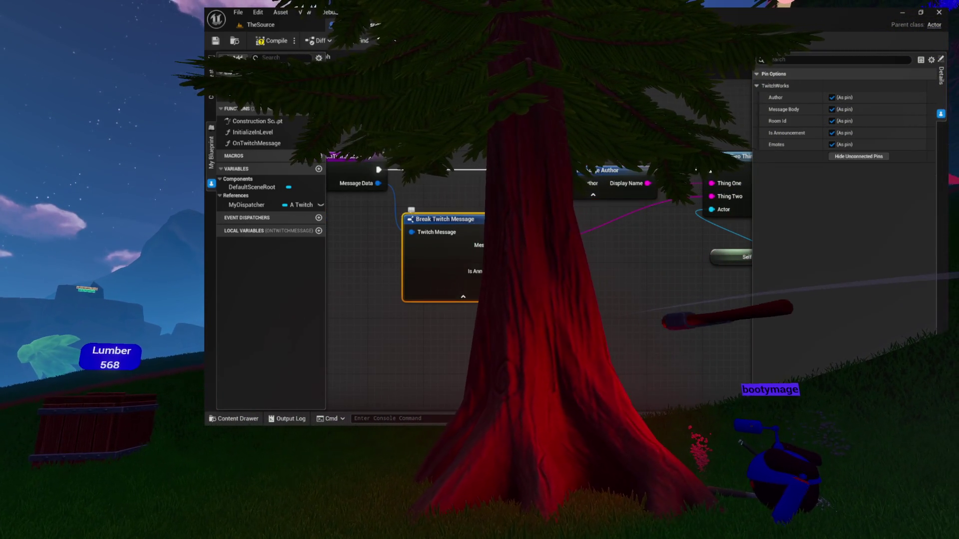
left_click(859, 157)
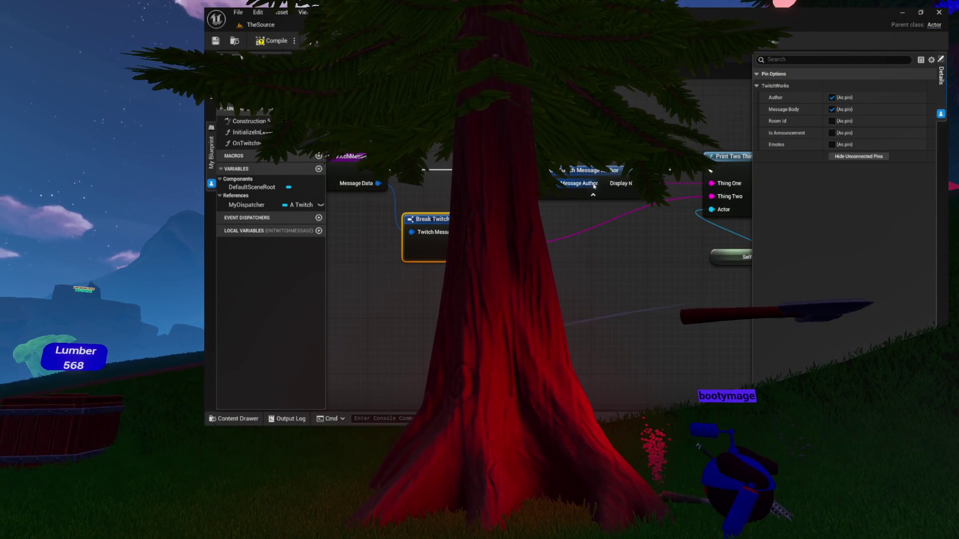
left_click(580, 172)
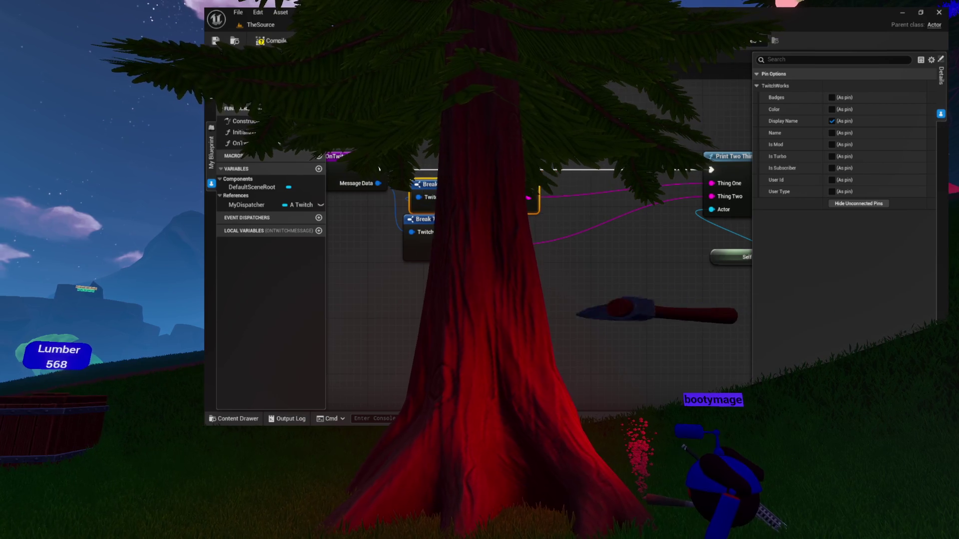
Move Print Two Things and its Self node left beside the Break nodes.
left_click(743, 156)
left_click(734, 254, "ctrl")
left_click_drag(732, 156, 662, 157)
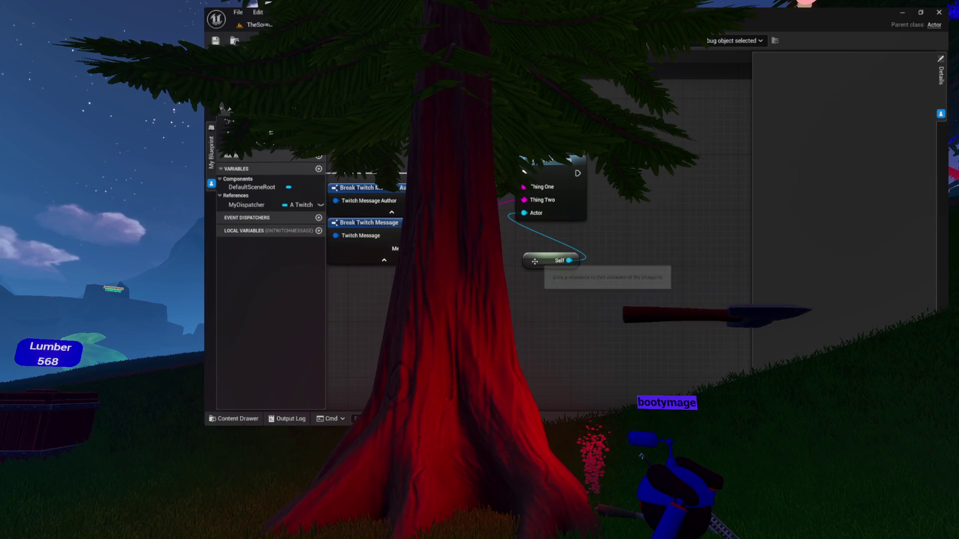
Save A_TwitchResponder with Ctrl+S and recentre the view on the OnTwitchMessage event nodes.
left_click_drag(502, 271, 637, 288)
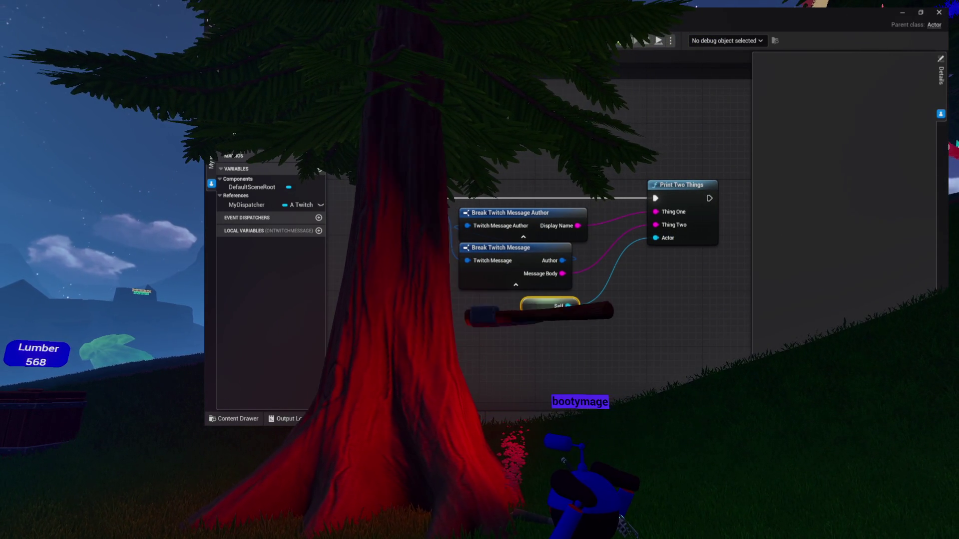
key("ctrl+s")
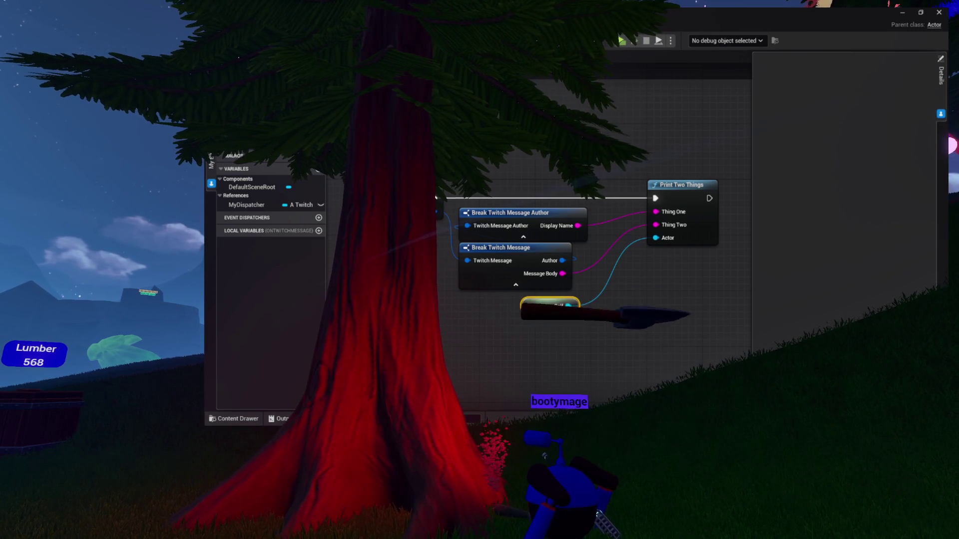
left_click_drag(679, 311, 679, 311)
scroll(644, 274, "up", 3)
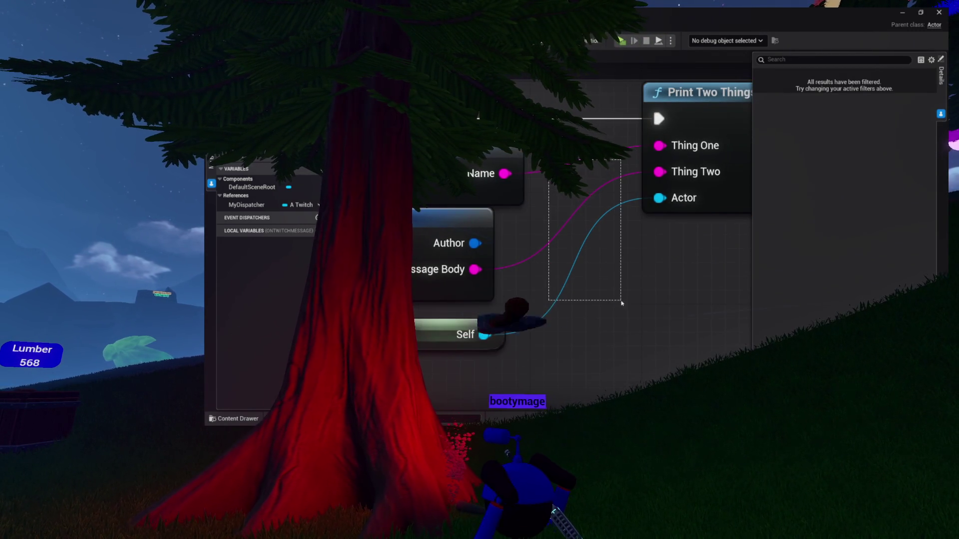
left_click_drag(622, 303, 619, 291)
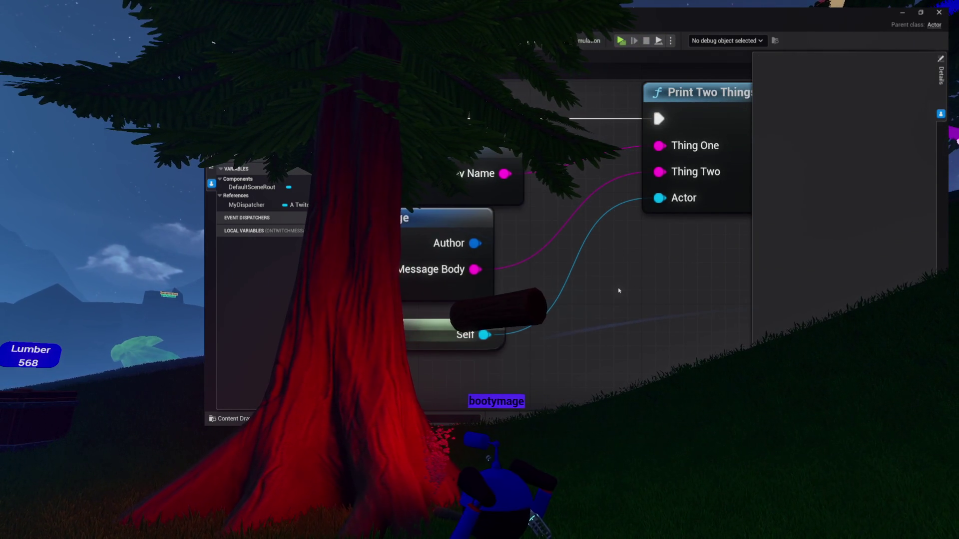
scroll(619, 291, "down", 5)
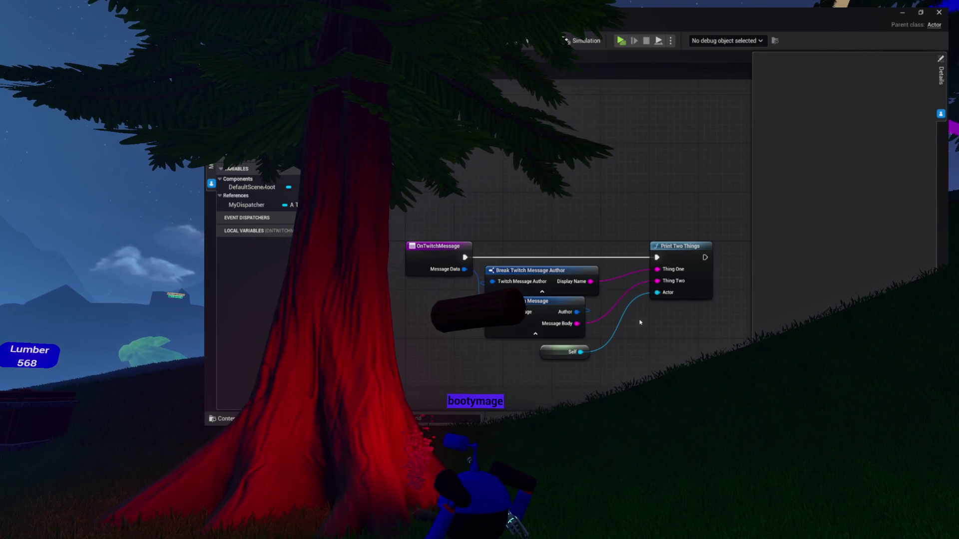
scroll(639, 322, "up", 1)
left_click_drag(640, 322, 604, 259)
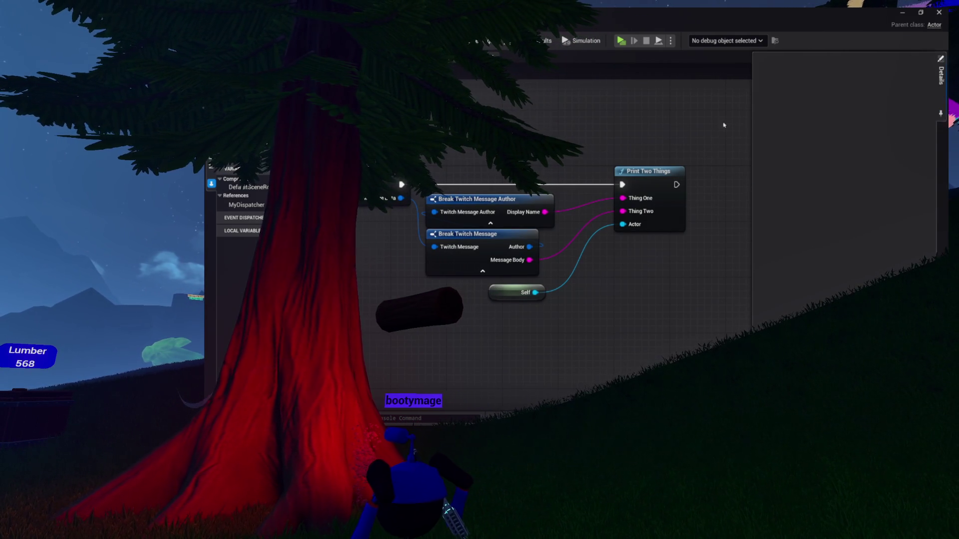
left_click_drag(598, 133, 684, 140)
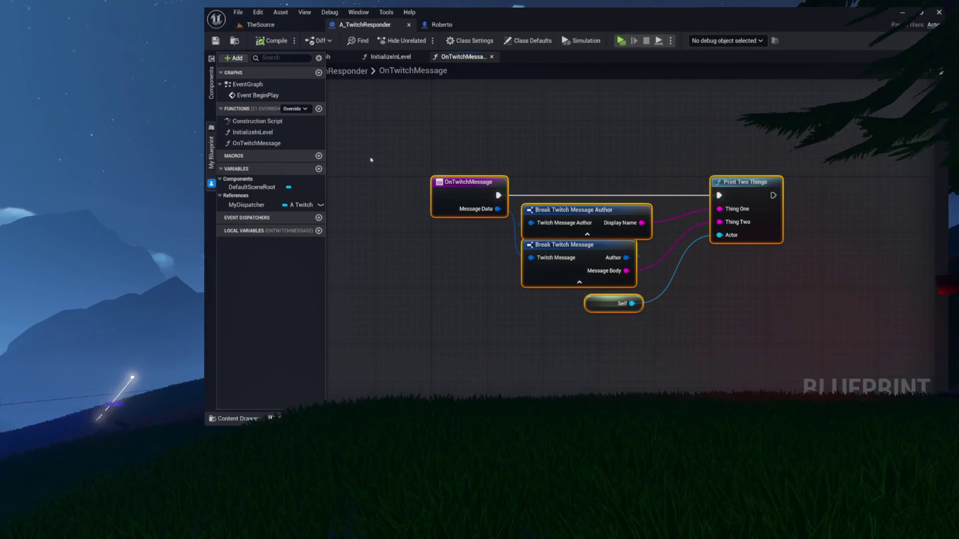
Nudge the Create Event node slightly right in the InitializeInLevel graph.
left_click(404, 58)
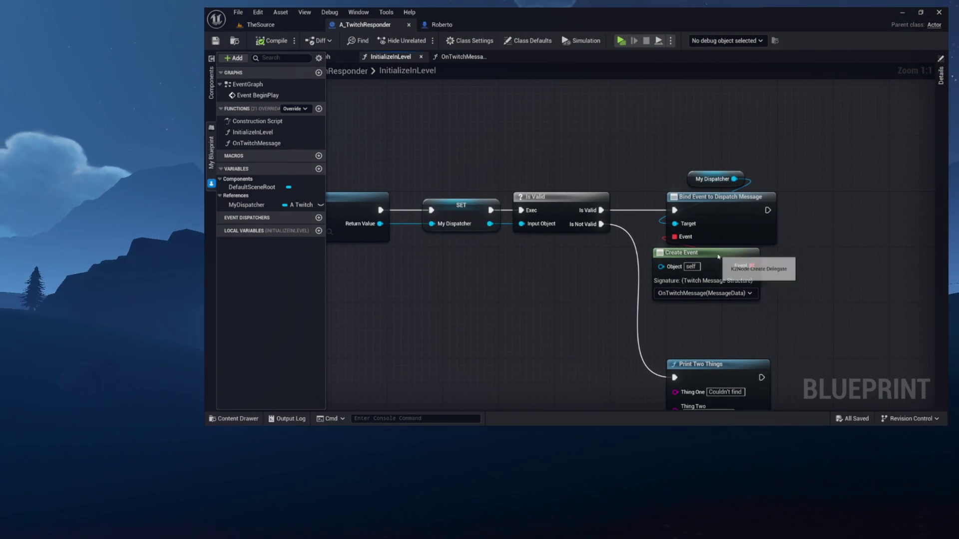
left_click_drag(719, 253, 733, 254)
left_click_drag(644, 130, 440, 130)
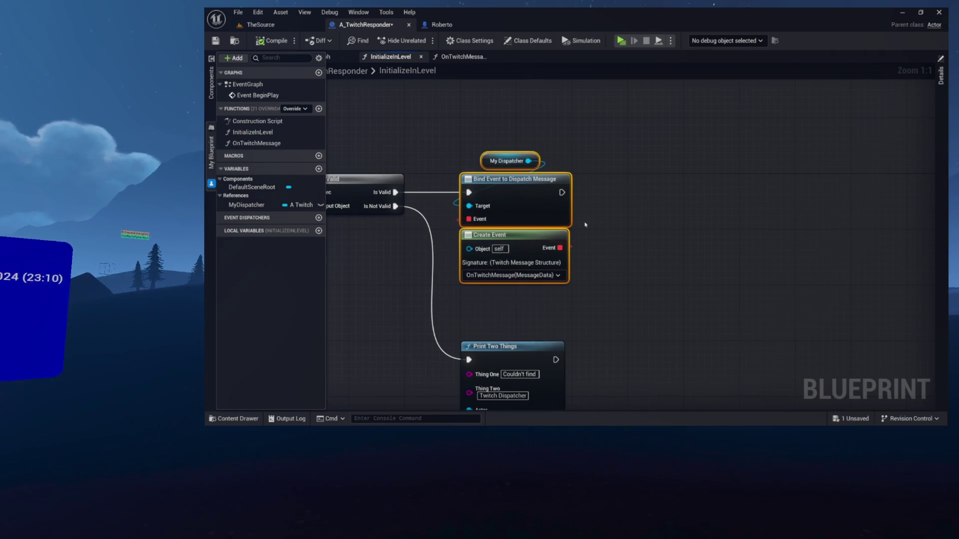
Return to OnTwitchMessage, deselect the nodes and collapse the My Blueprint panel.
key("ctrl+Tab")
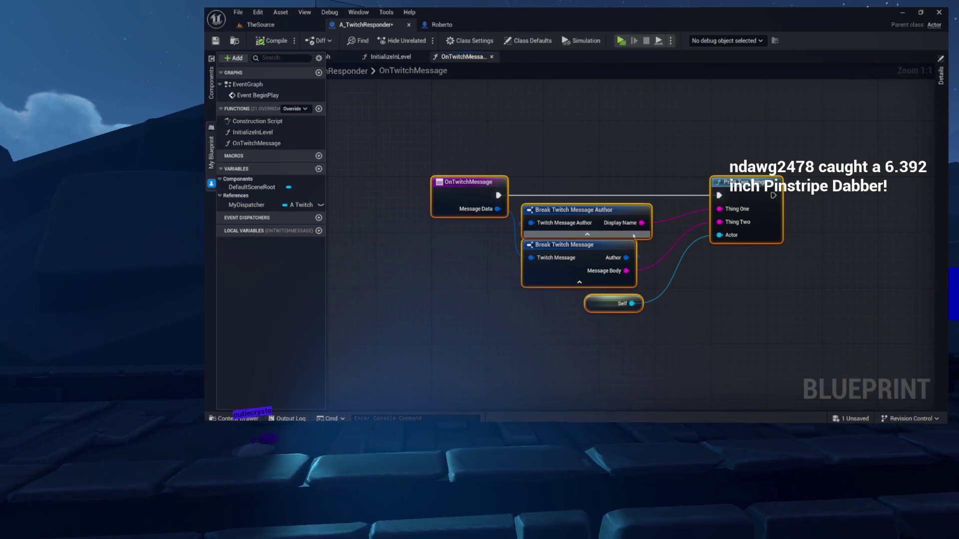
left_click_drag(457, 141, 635, 251)
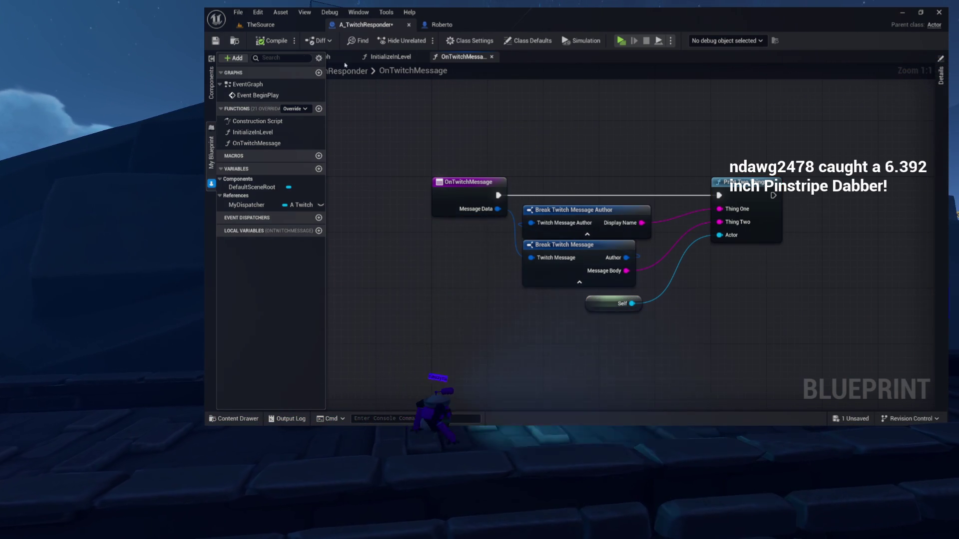
left_click(369, 149)
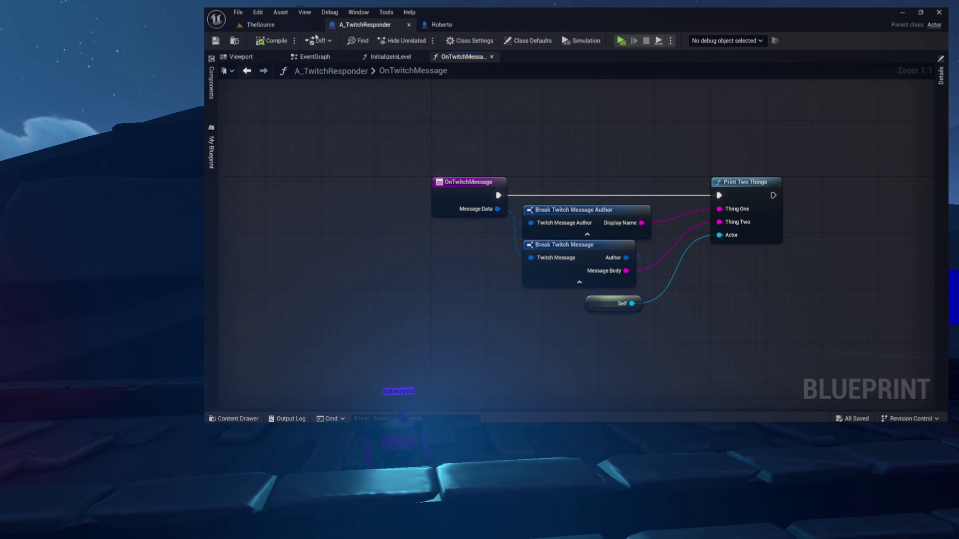
Add a Cube mesh component named BaseMesh in the Viewport, then compile and save.
left_click(274, 59)
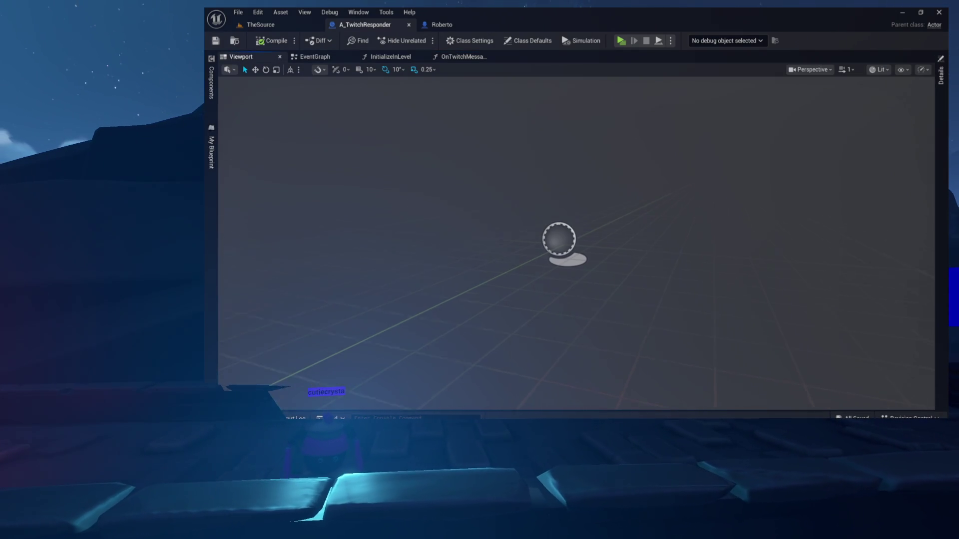
left_click(211, 81)
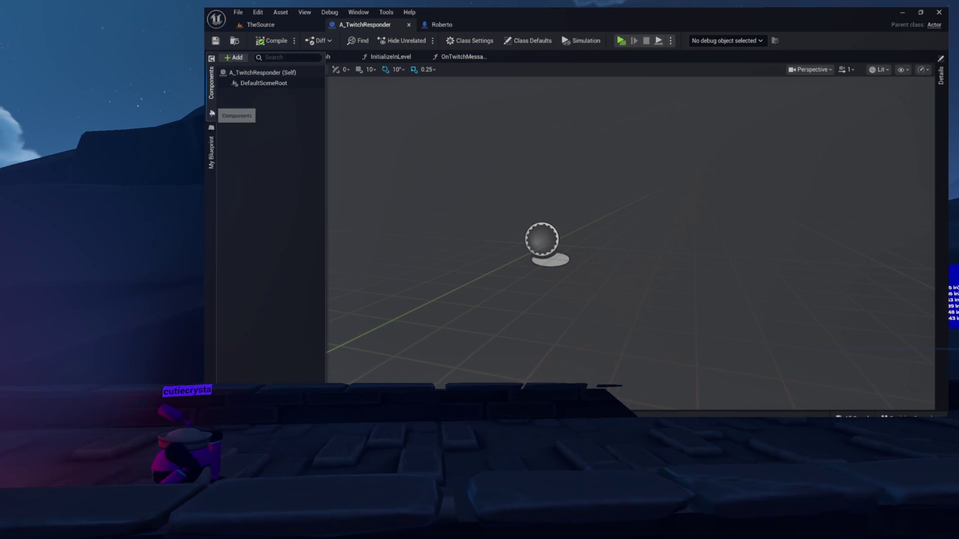
left_click(233, 57)
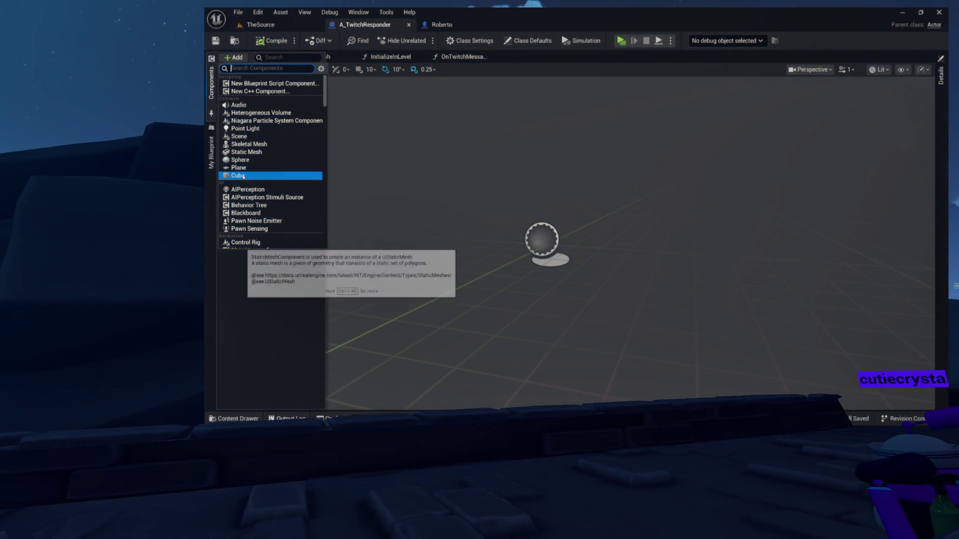
left_click(243, 176)
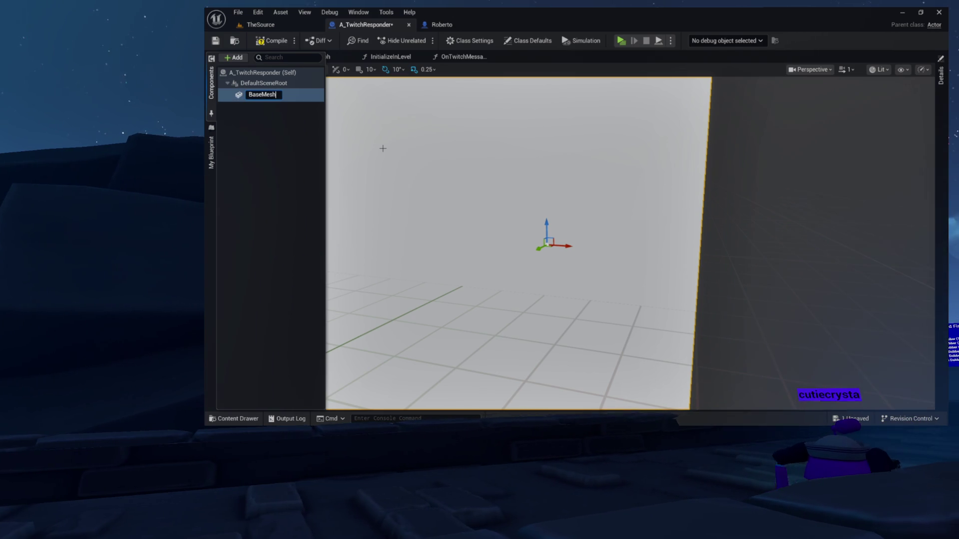
left_click(268, 41)
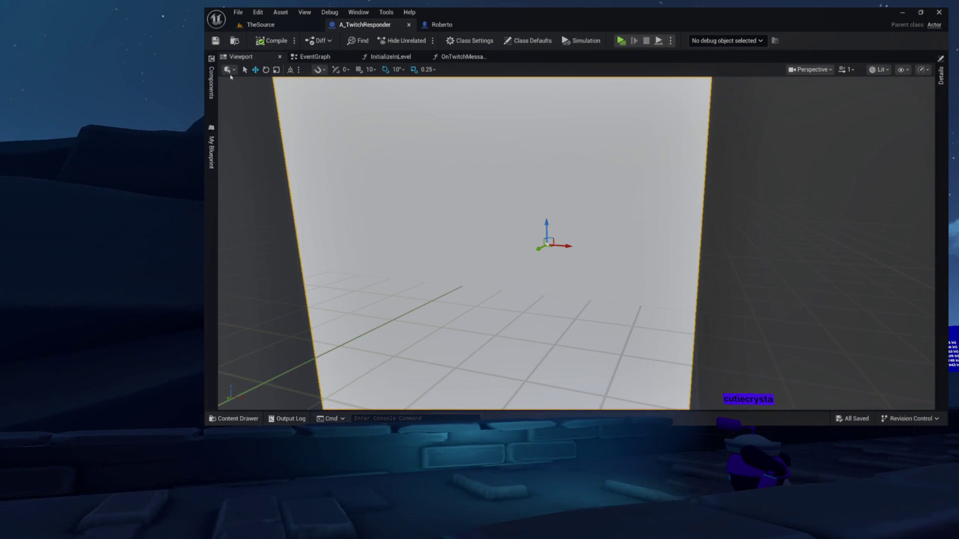
Drag BaseMesh onto DefaultSceneRoot to make it root, then go back to TheSource level.
left_click(211, 82)
left_click_drag(249, 94, 229, 72)
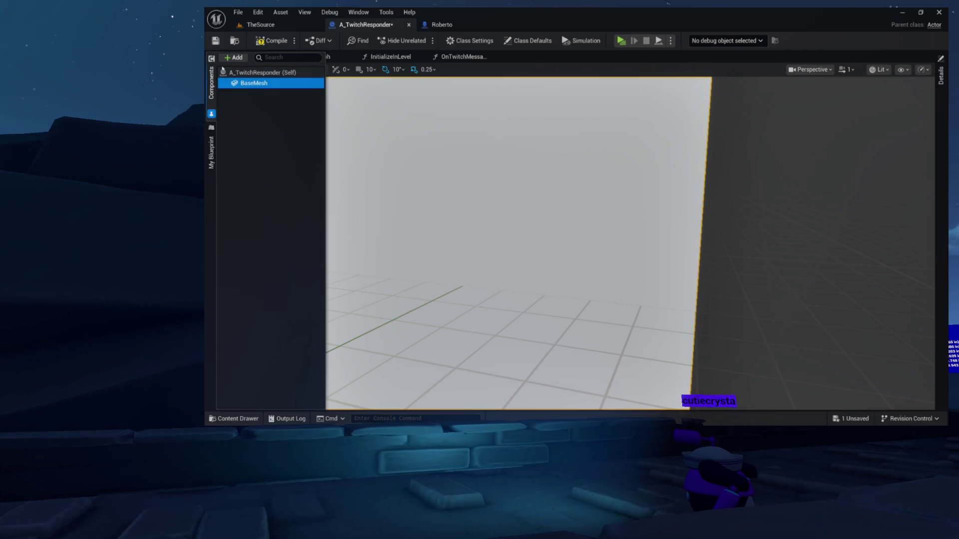
mouse_move(346, 102)
left_mouse_down()
mouse_move(380, 120)
mouse_move(349, 117)
mouse_move(370, 115)
mouse_move(349, 130)
mouse_move(360, 124)
left_mouse_up()
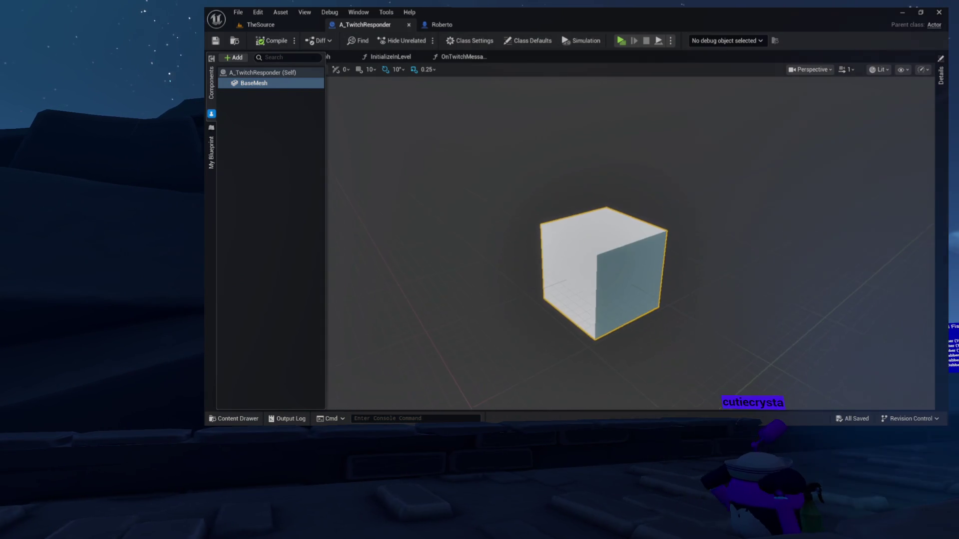
left_click(235, 41)
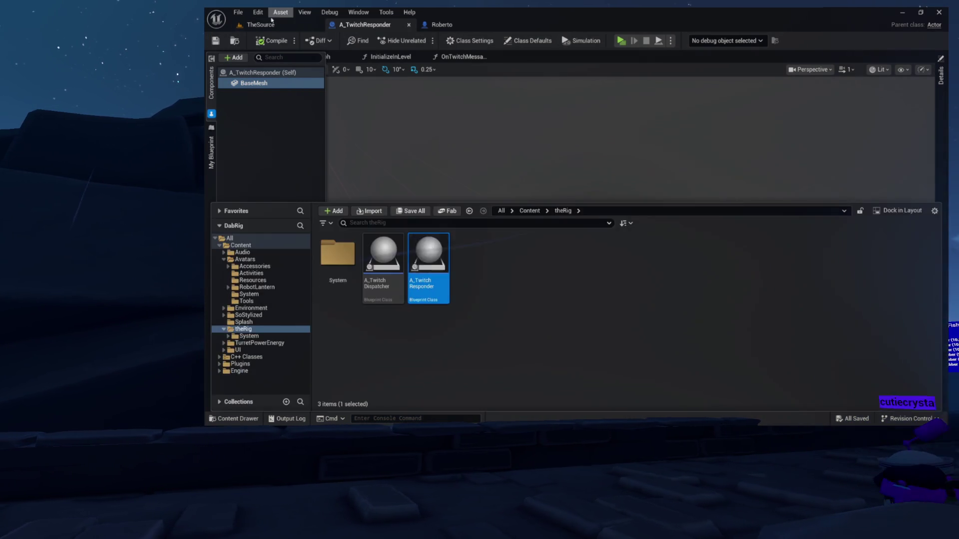
left_click(261, 24)
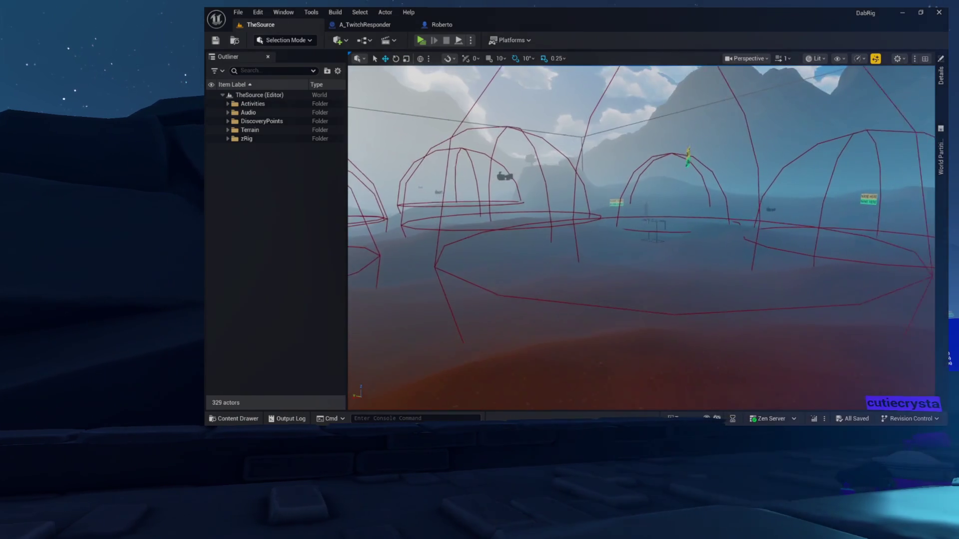
scroll(641, 238, "up", 2)
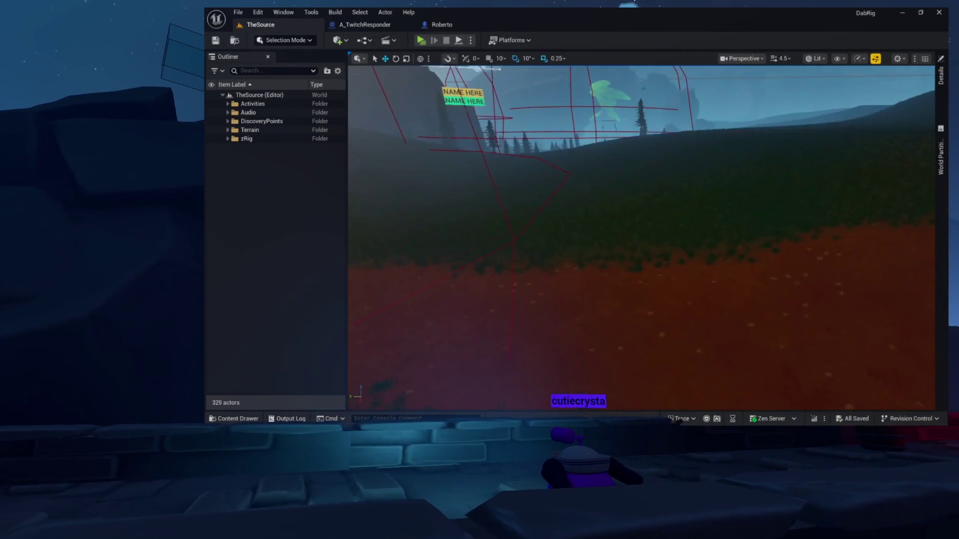
scroll(569, 201, "down", 3)
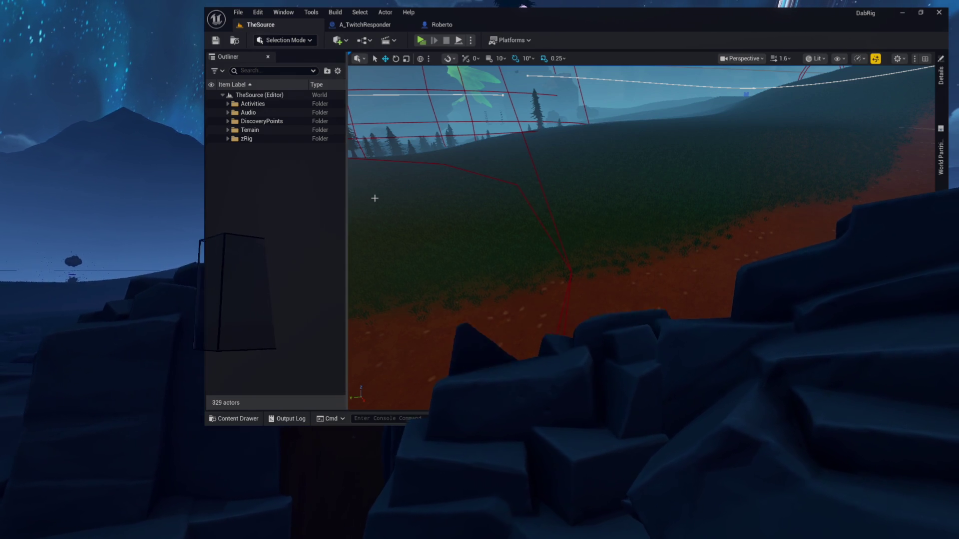
mouse_move(414, 242)
left_mouse_down()
mouse_move(415, 220)
mouse_move(415, 244)
left_mouse_up()
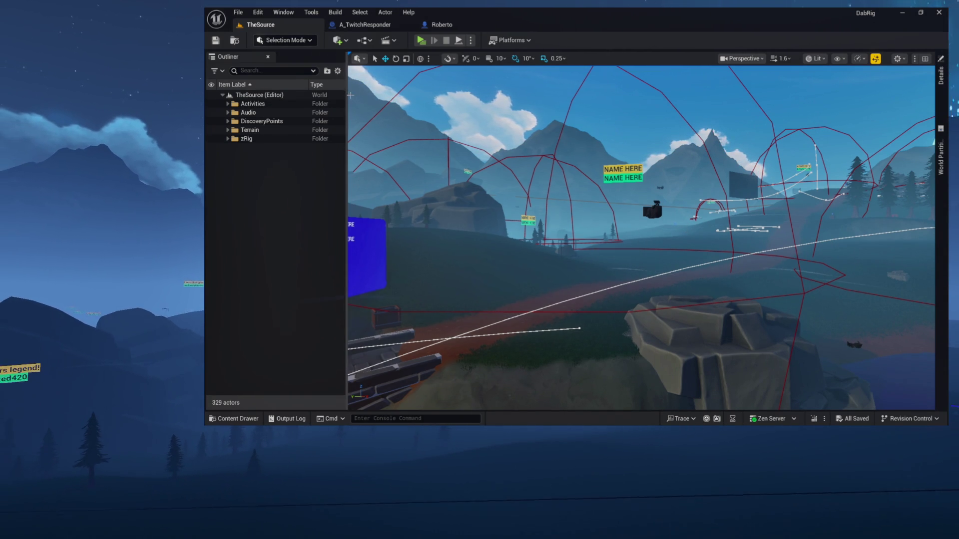
key("w")
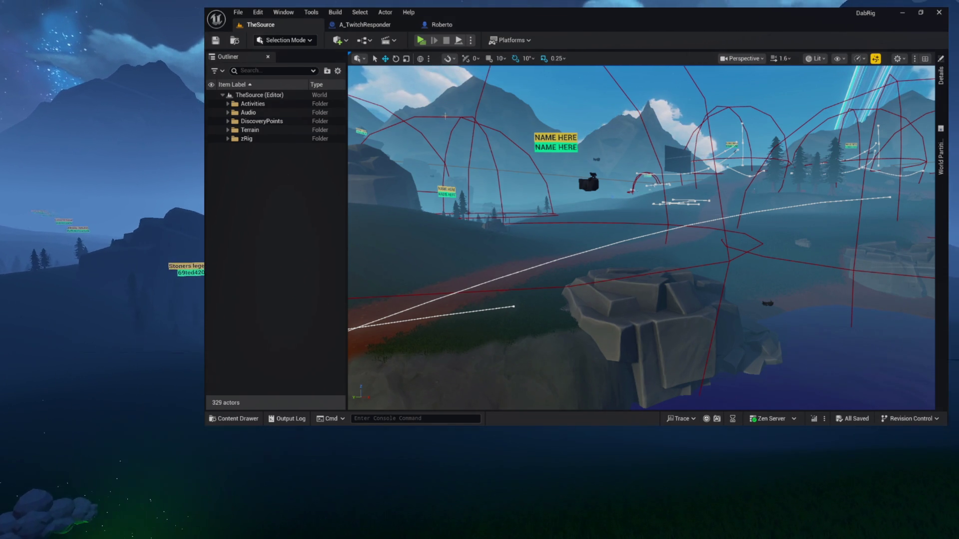
left_click(462, 26)
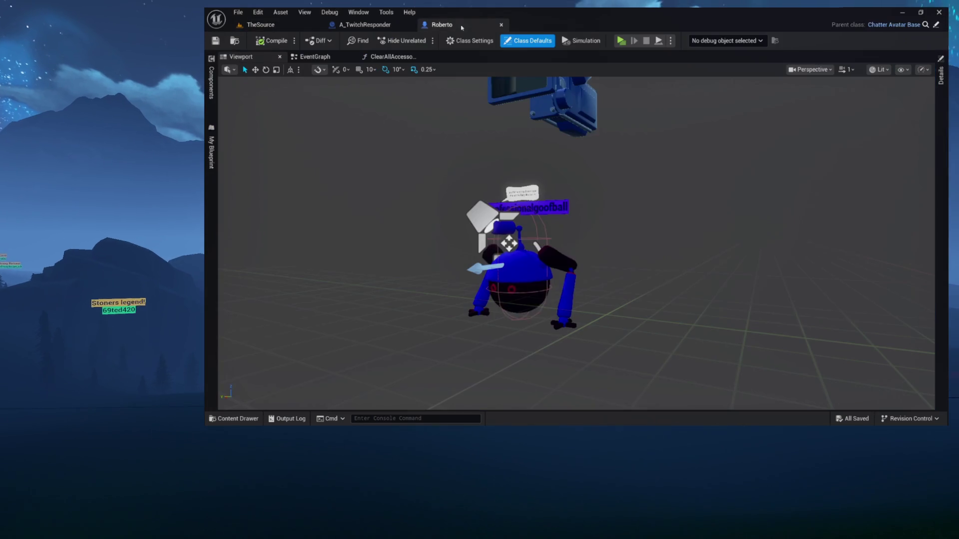
Leave the Blueprint's function graphs and switch to the TheSource level.
left_click(401, 58)
left_click(421, 56)
left_click(501, 25)
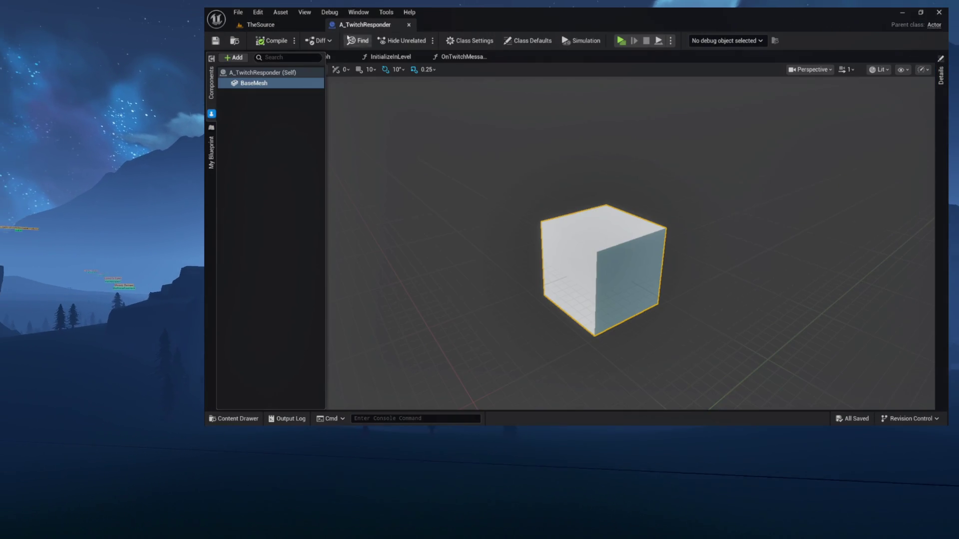
left_click(235, 40)
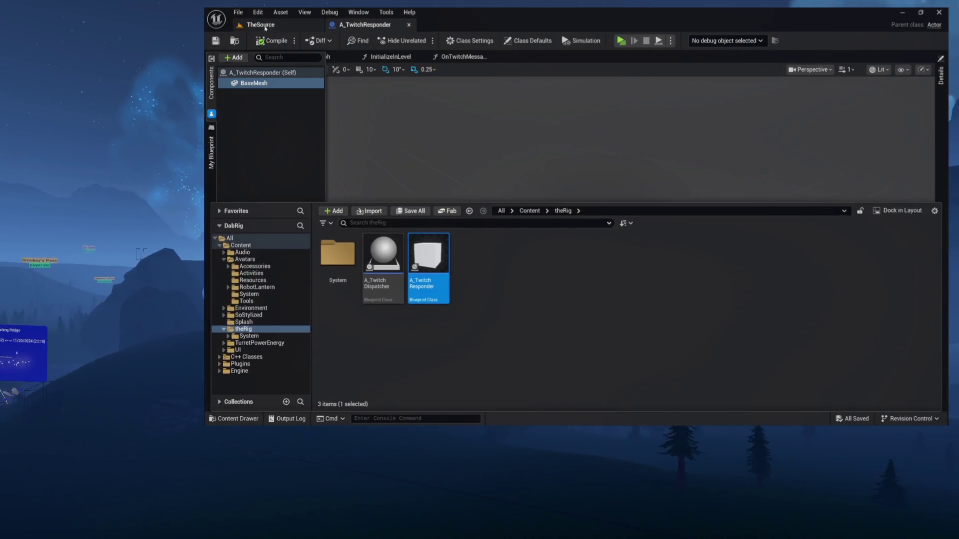
left_click(260, 25)
Drag A_TwitchResponder from the Content Drawer onto the red dirt path, then reopen its Blueprint.
key("w")
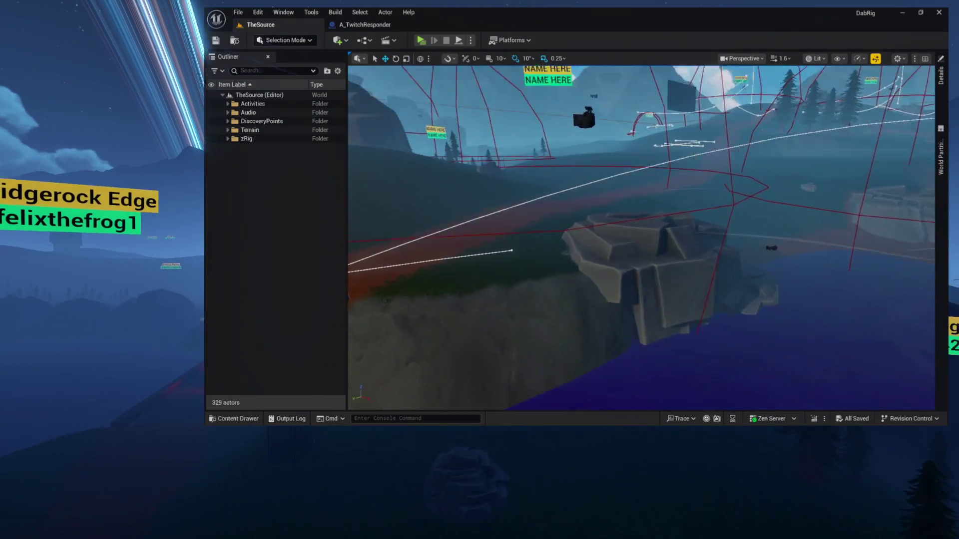
key("ctrl+space")
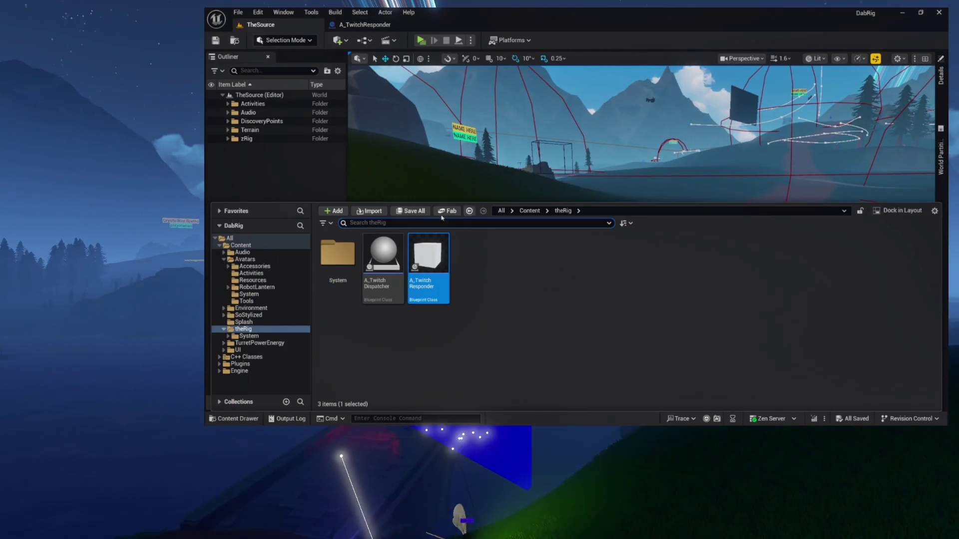
mouse_move(428, 272)
left_mouse_down()
mouse_move(530, 236)
mouse_move(564, 280)
left_mouse_up()
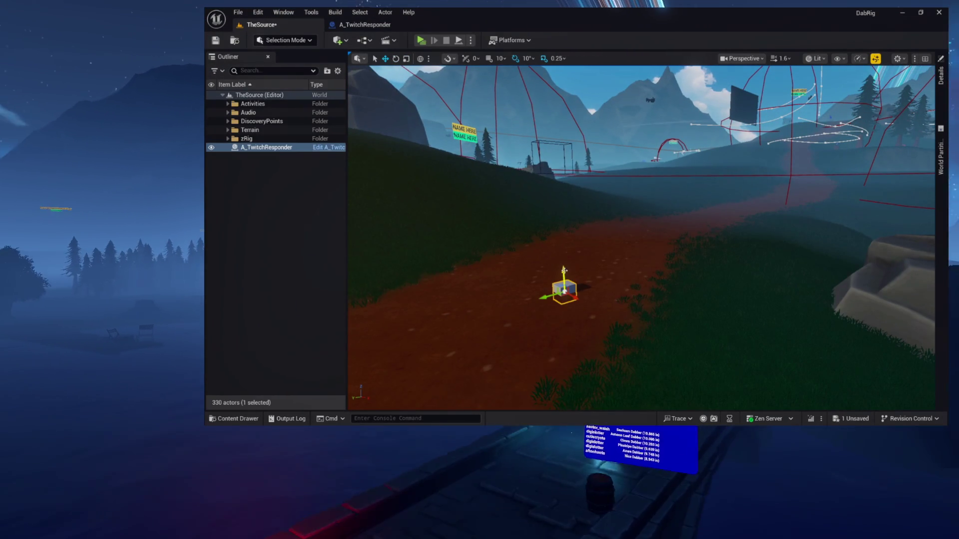
key("a")
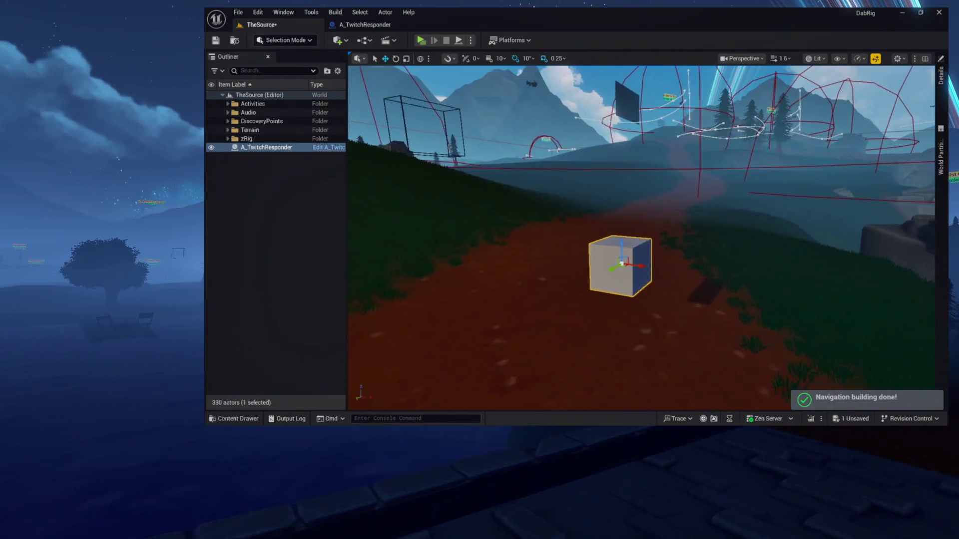
left_click(363, 24)
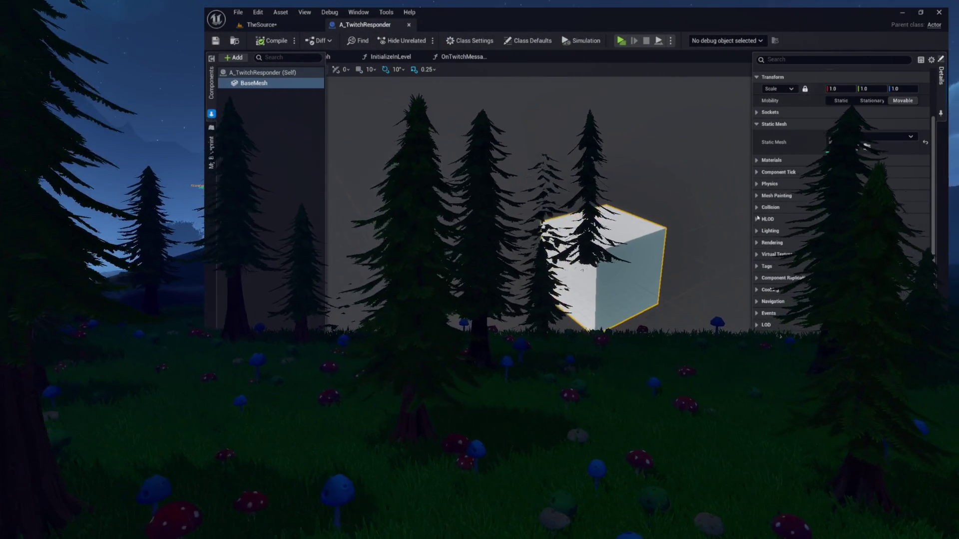
Set BaseMesh's Collision Presets to NoCollision and check the cube in TheSource level.
left_click(841, 278)
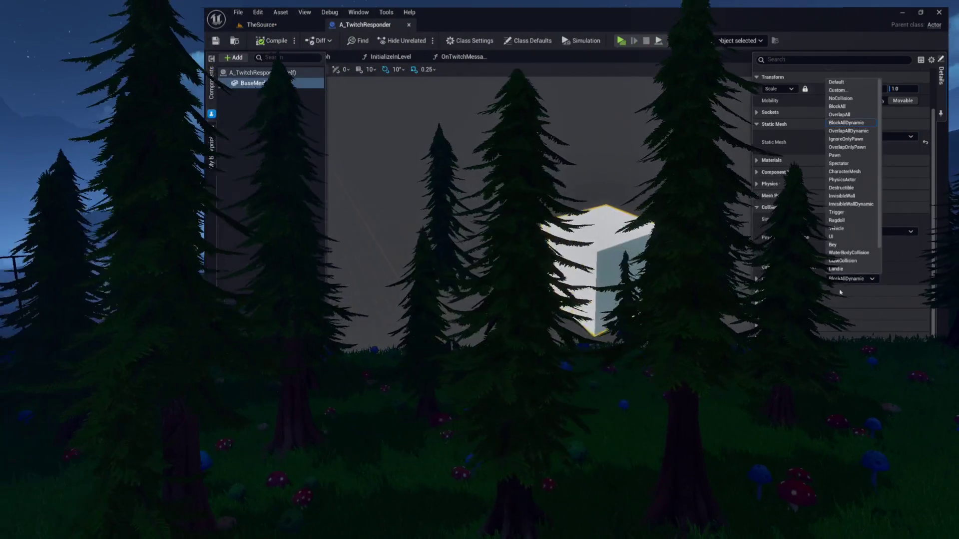
left_click(840, 98)
left_click(837, 269)
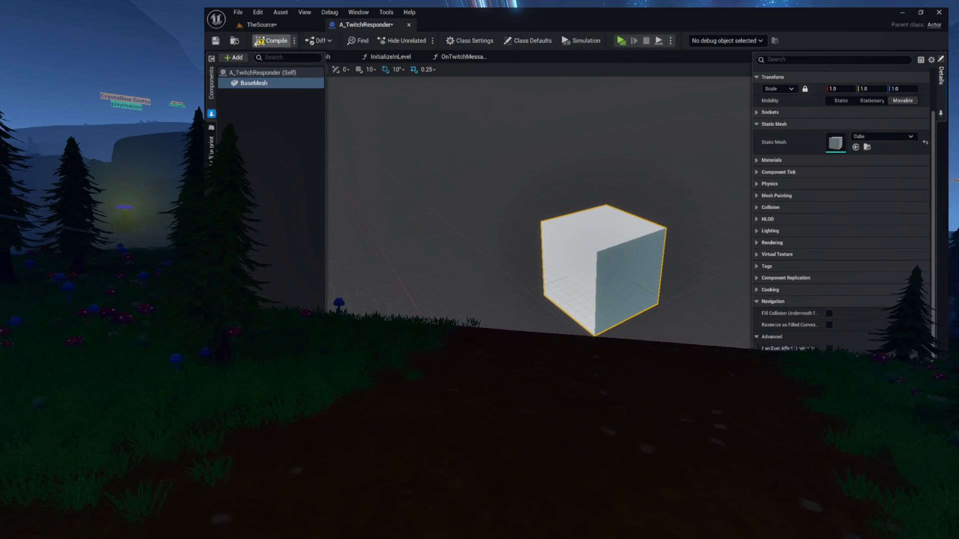
left_click(260, 24)
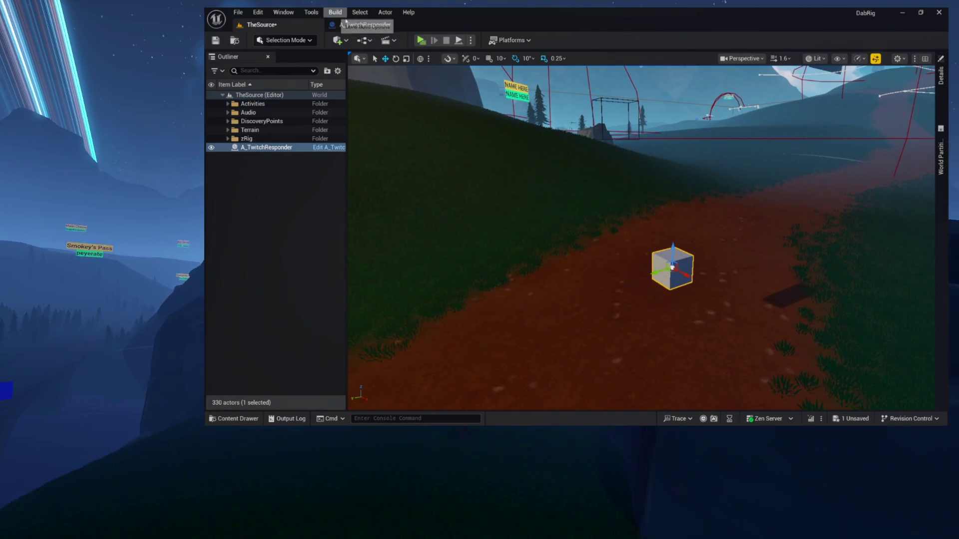
left_click(365, 24)
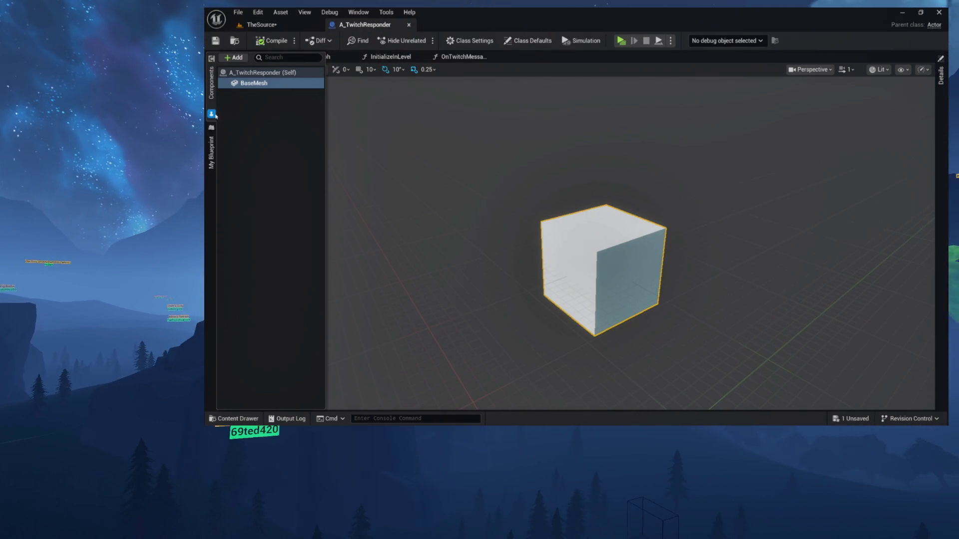
In EventGraph, connect Event BeginPlay to a call of Initialize in Level.
left_click(316, 57)
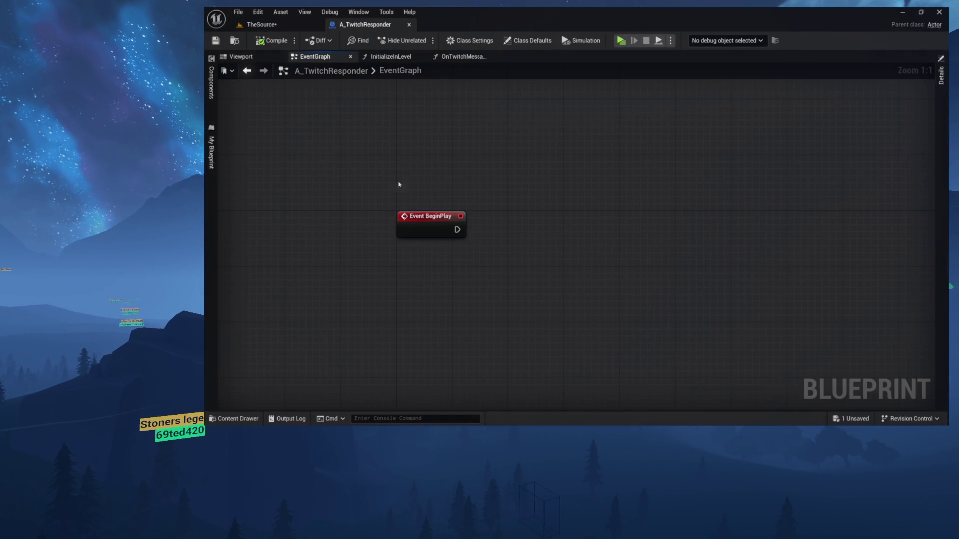
left_click(212, 152)
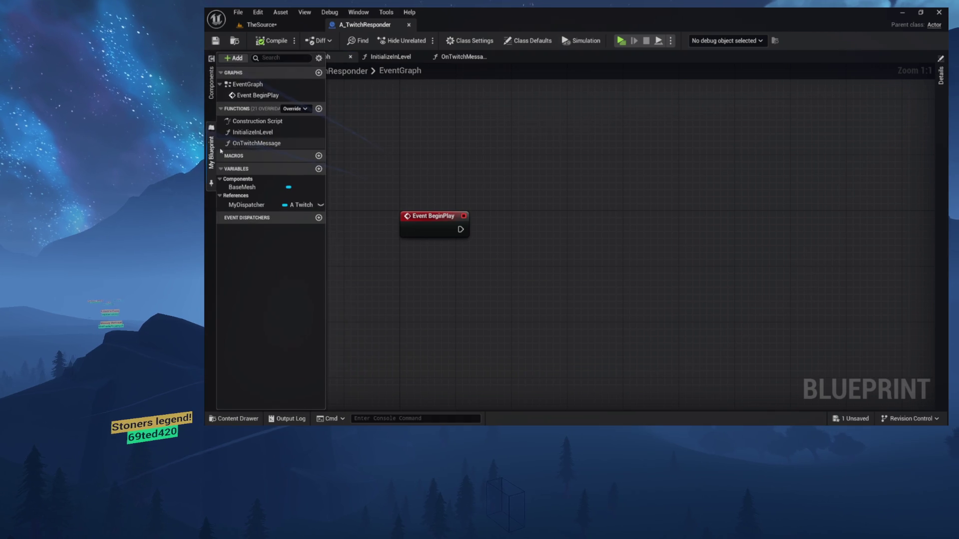
mouse_move(480, 161)
left_mouse_down()
mouse_move(477, 150)
mouse_move(519, 184)
mouse_move(536, 214)
left_mouse_up()
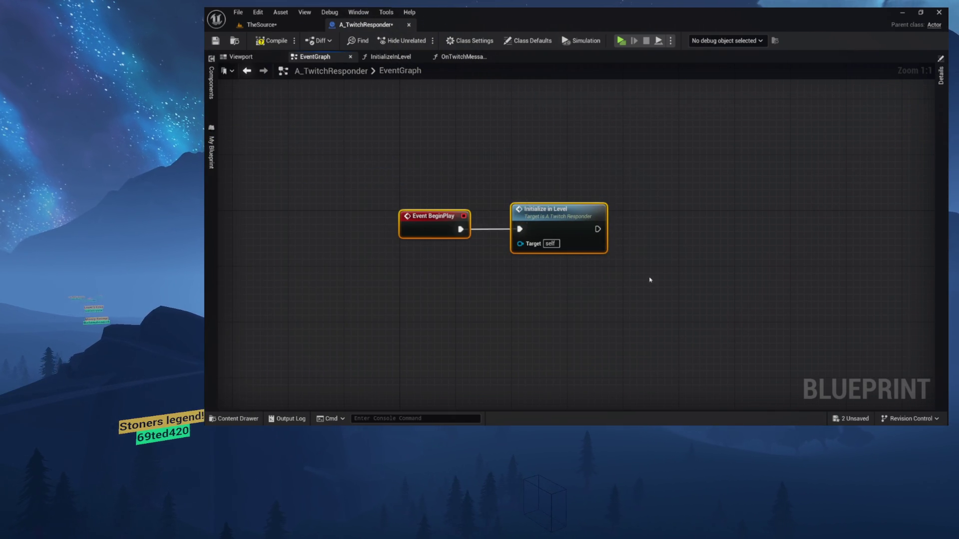
Review the InitializeInLevel dispatcher bindings, compile the Blueprint and return to TheSource.
double_click(564, 222)
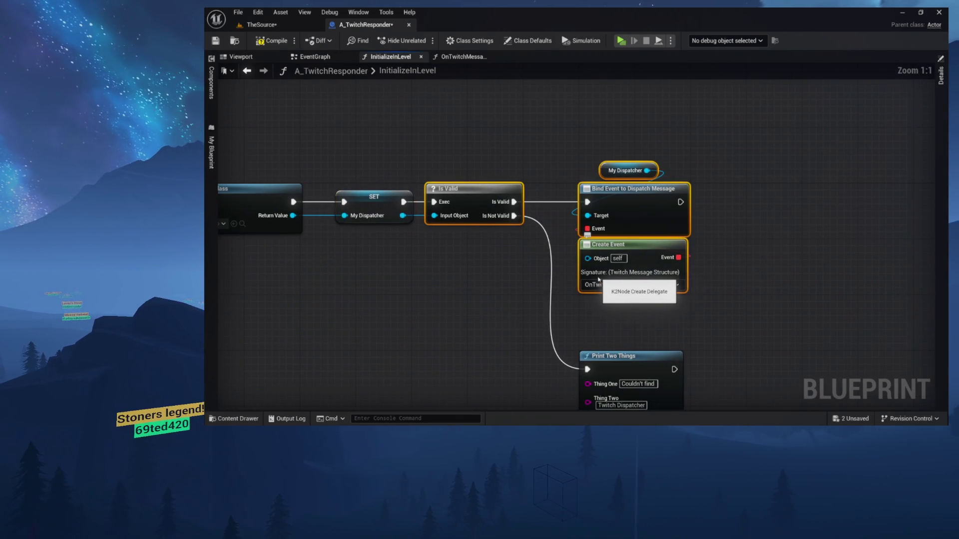
left_click(625, 300)
mouse_move(328, 120)
left_mouse_down()
mouse_move(577, 215)
mouse_move(642, 282)
left_mouse_up()
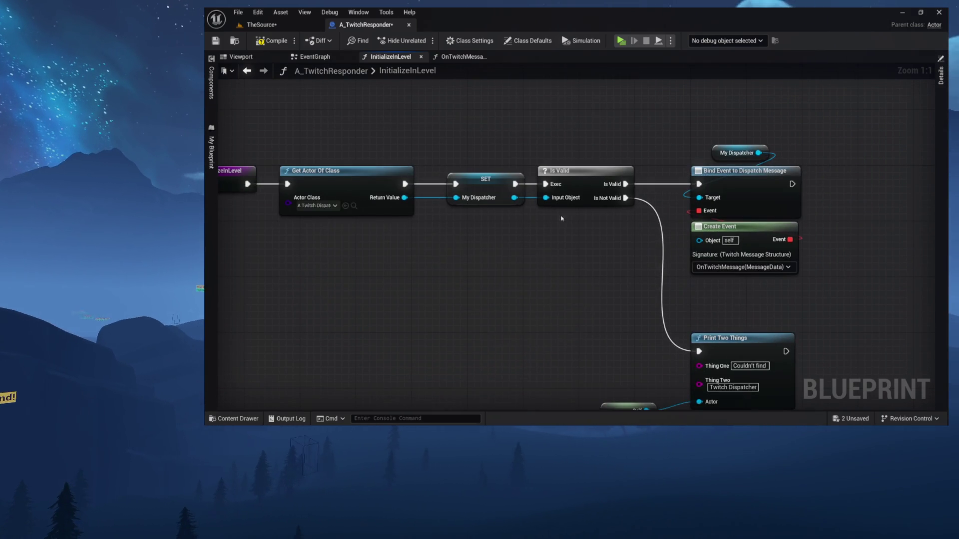
left_click(272, 41)
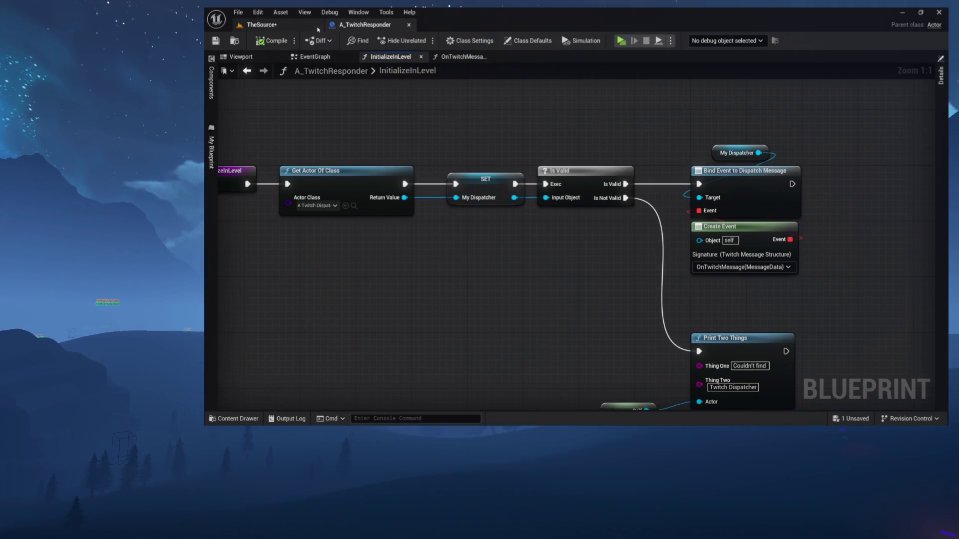
left_click(300, 25)
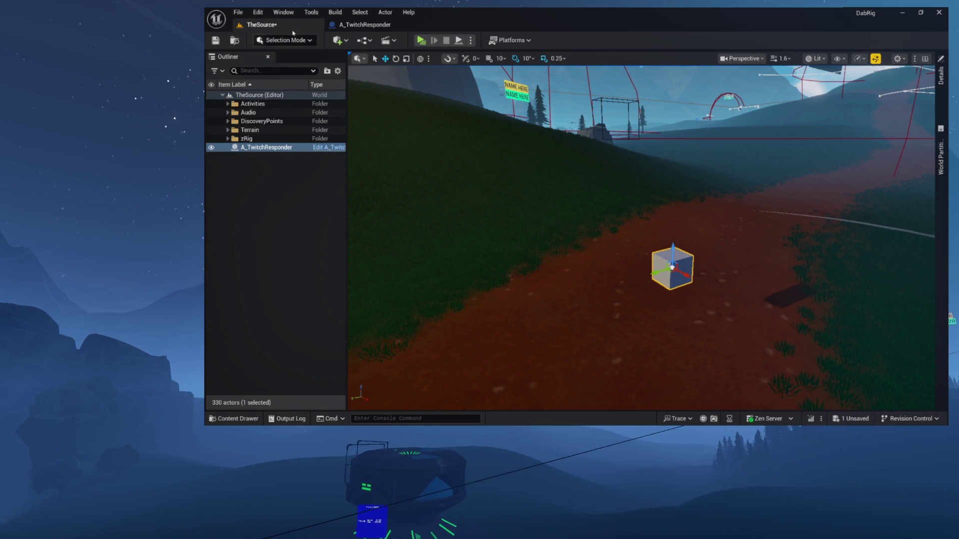
Launch a standalone play session and open the chat test panel.
left_click(421, 41)
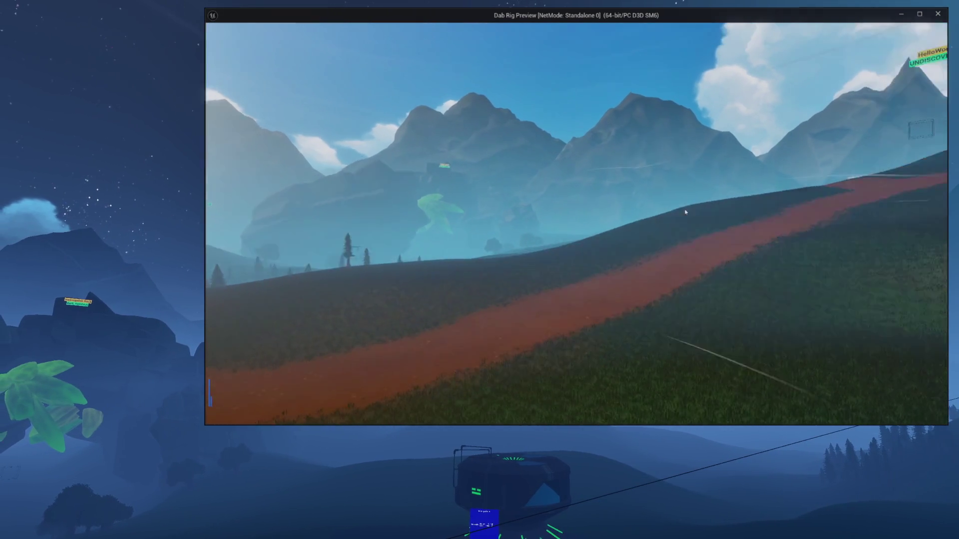
key("Escape")
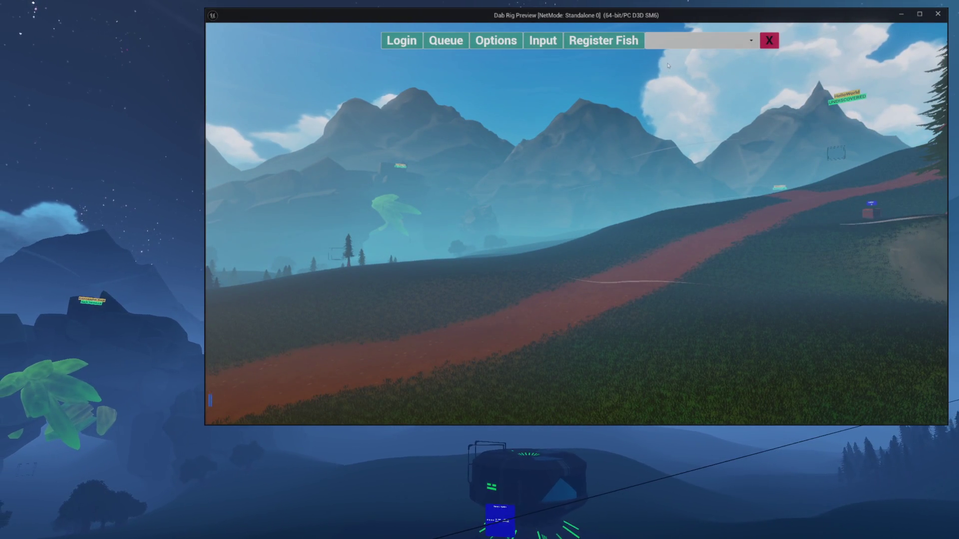
left_click(566, 48)
left_click(765, 41)
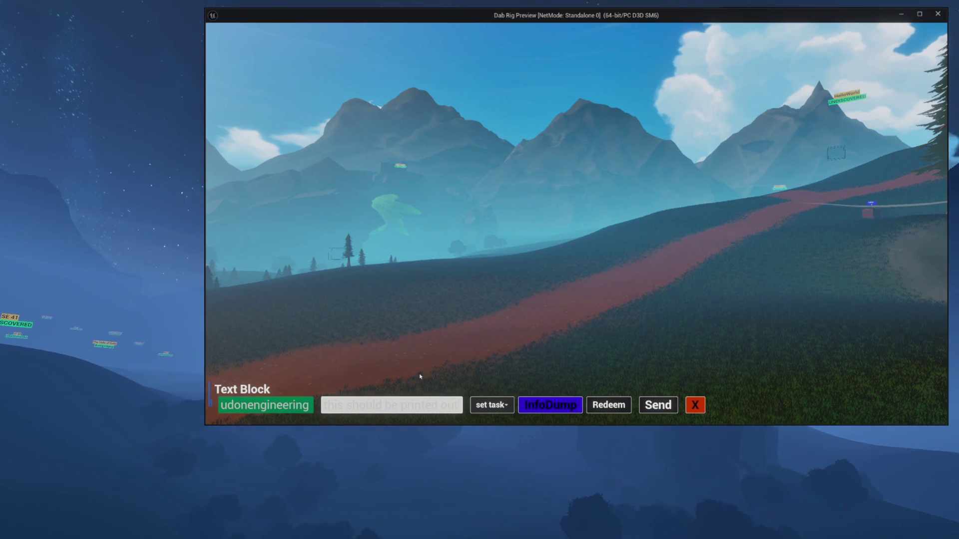
Send the test message 'this should be printed out' and close the preview.
left_click(657, 404)
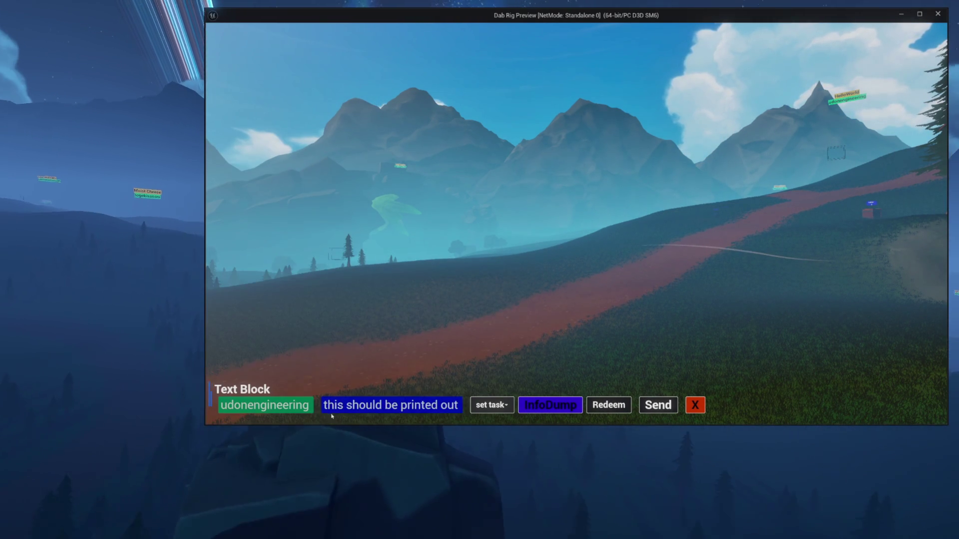
left_click_drag(333, 405, 464, 396)
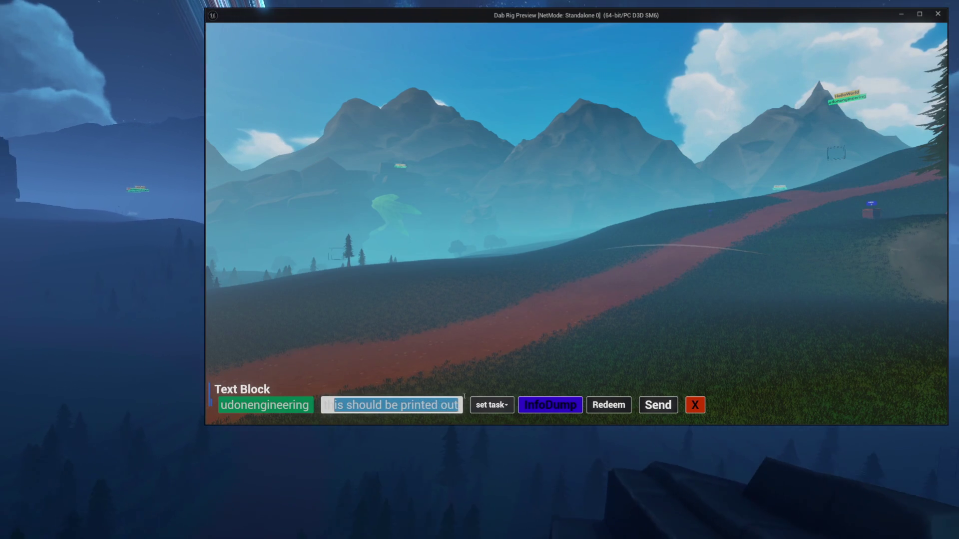
key("Escape")
key("Escape")
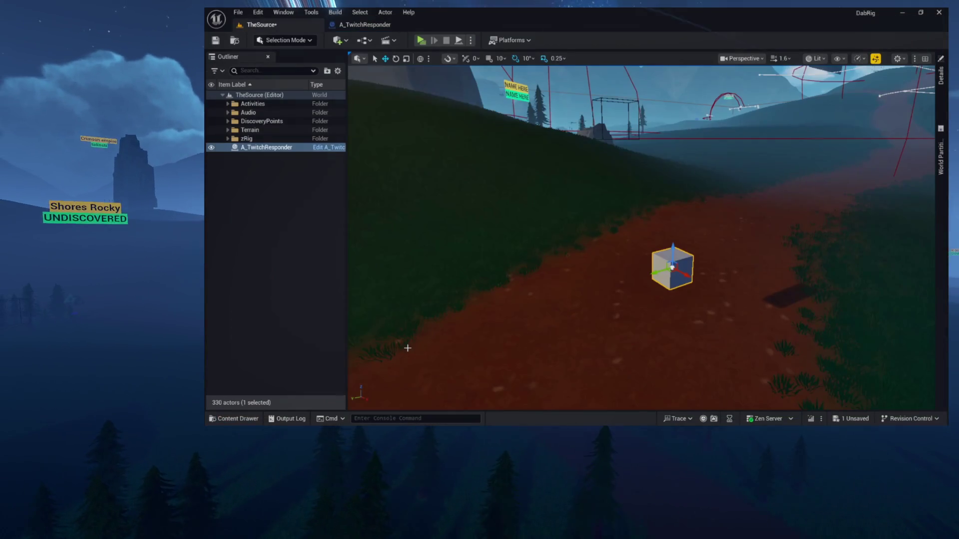
Open the Output Log and check its filter options.
left_click(287, 419)
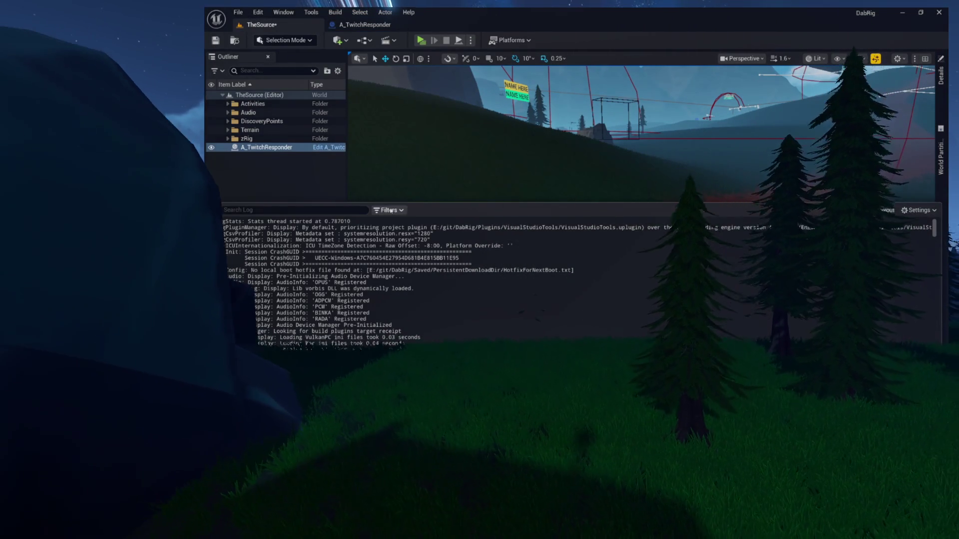
left_click(390, 211)
mouse_move(394, 280)
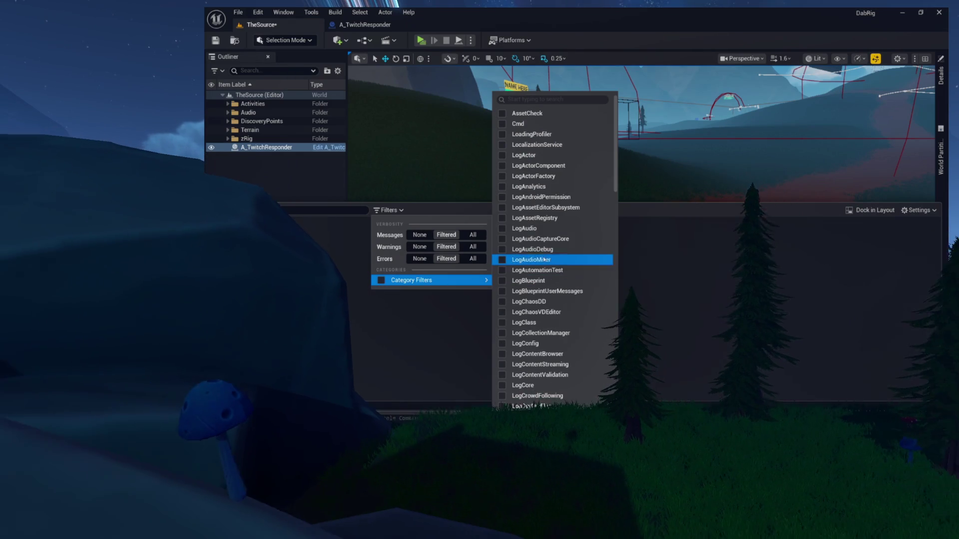
left_click(386, 294)
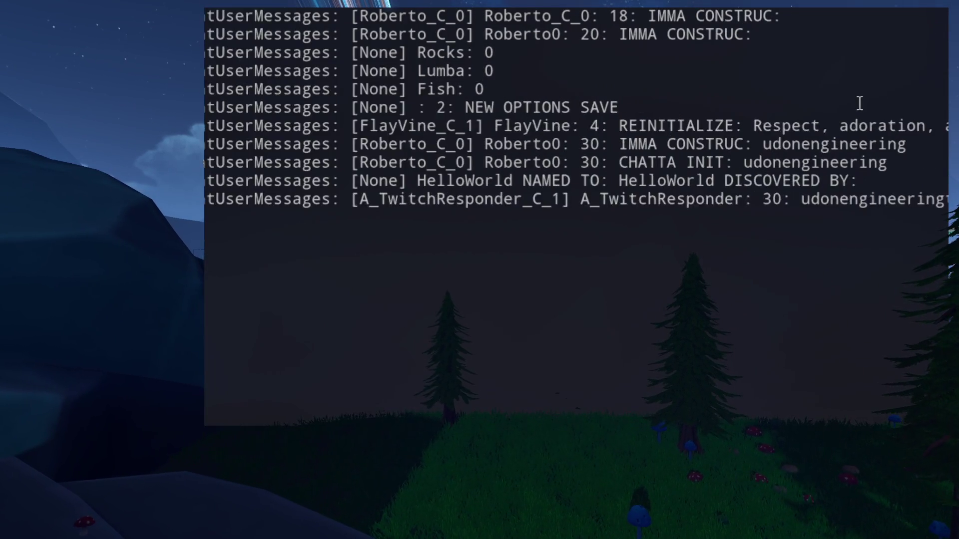
Select the A_TwitchResponder log line showing the display name and 'this should be printed out'.
scroll(836, 211, "right", 5)
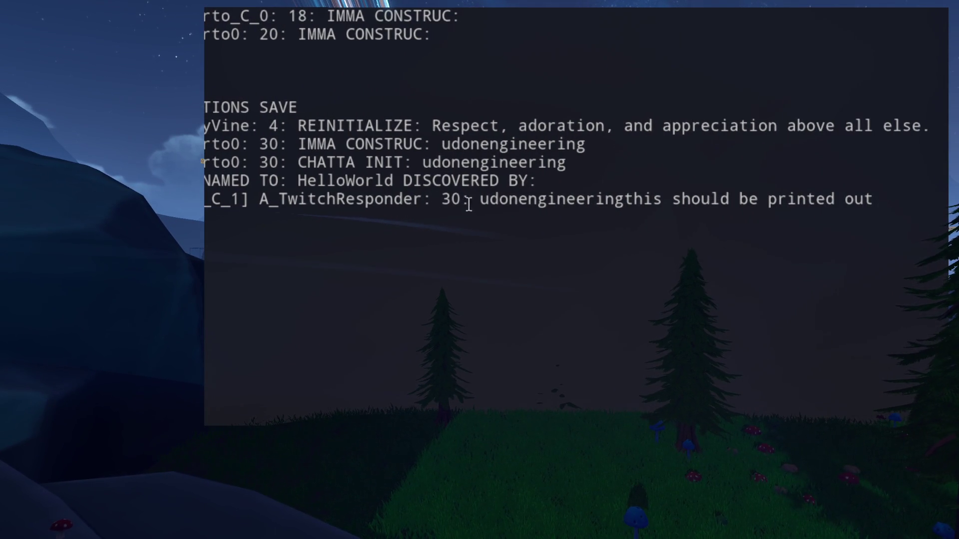
left_click_drag(479, 204, 753, 202)
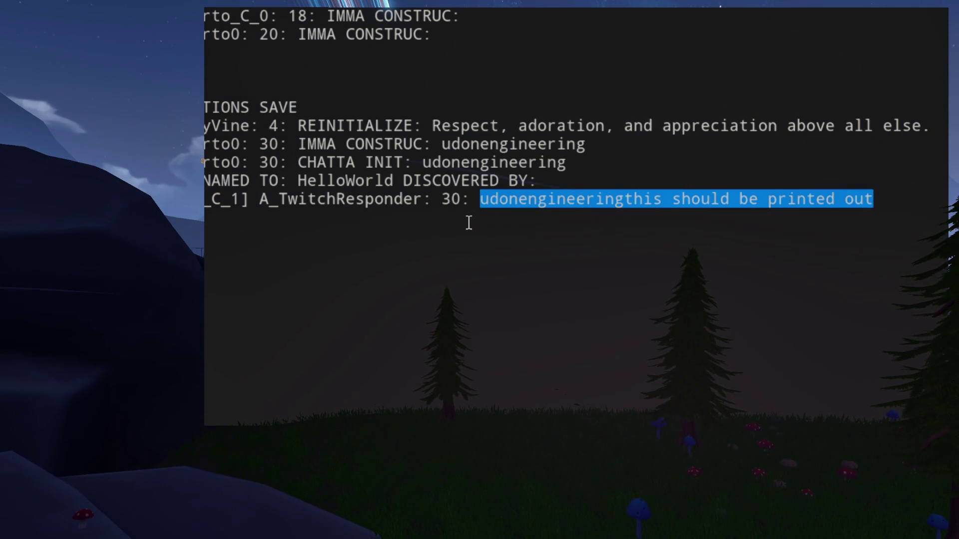
left_click_drag(278, 200, 626, 196)
left_click_drag(868, 195, 883, 198)
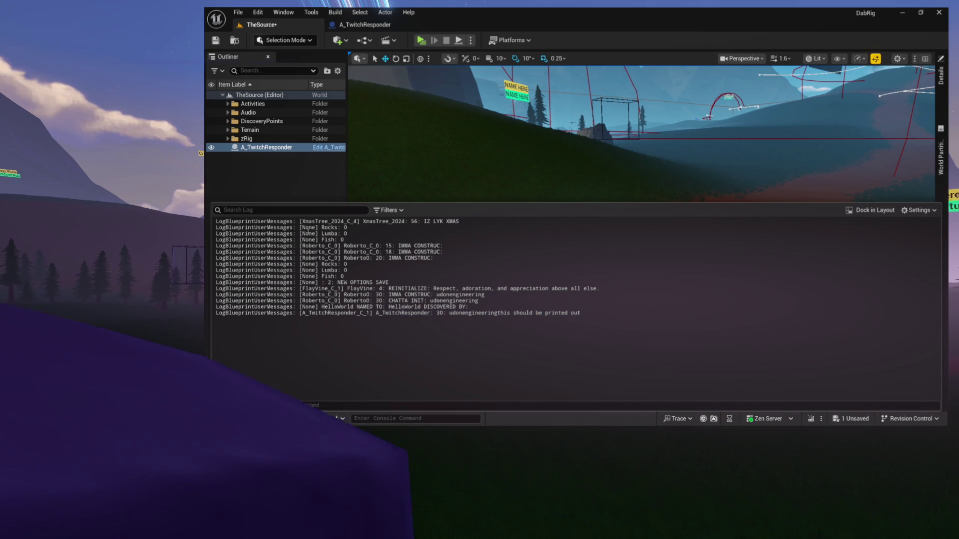
Toggle the Content Drawer away with Ctrl+Space and switch to the running game.
key("ctrl+space")
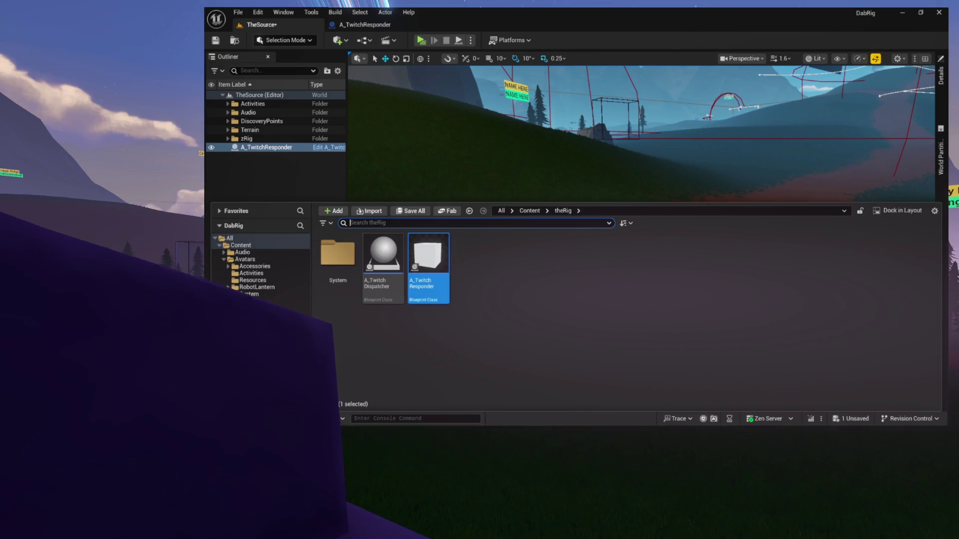
key("ctrl+space")
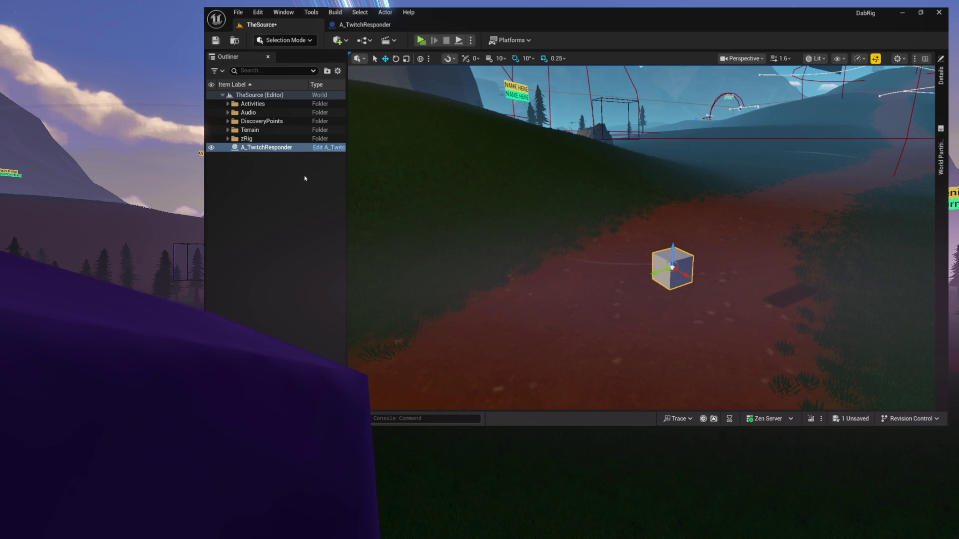
key("alt+Tab")
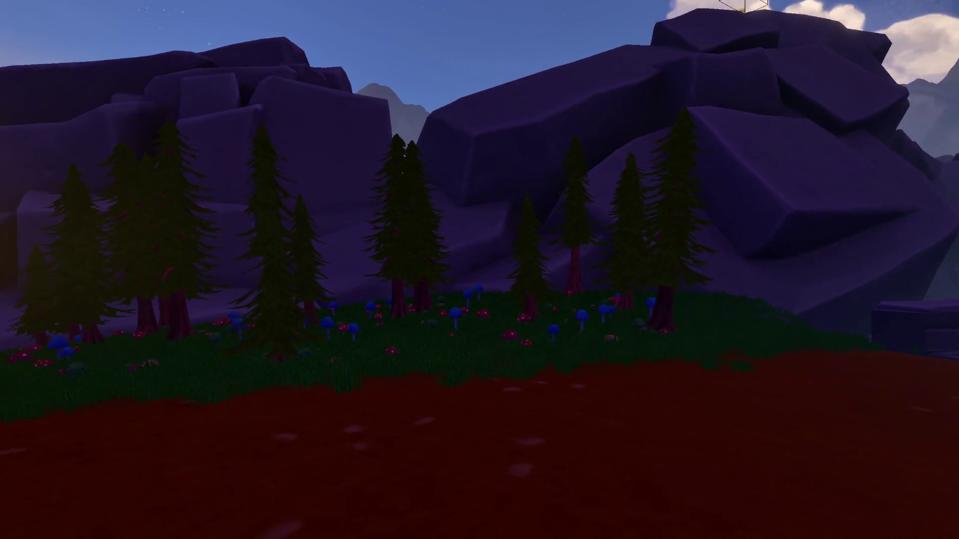
Walk across the meadow and turn left past the rock avatar to face the hills.
key("w")
key("w")
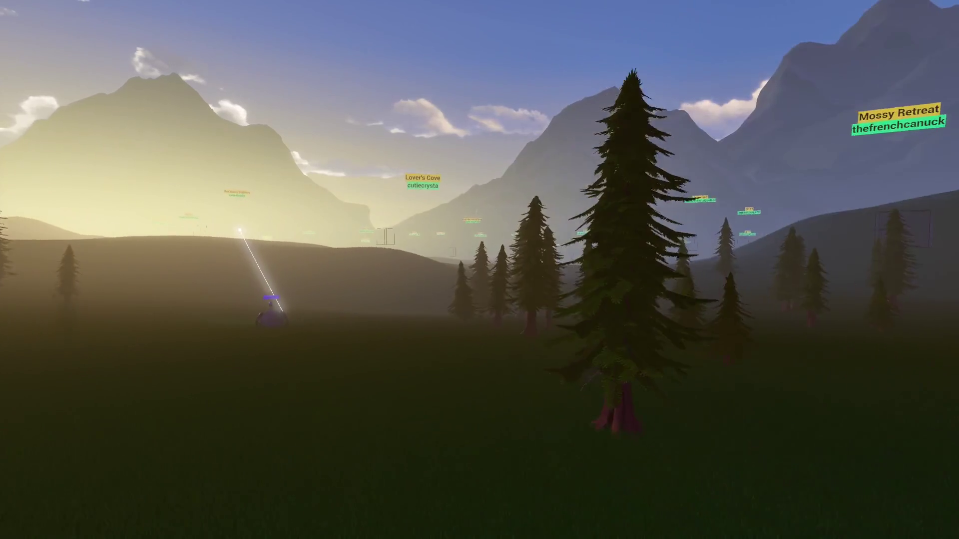
key("w")
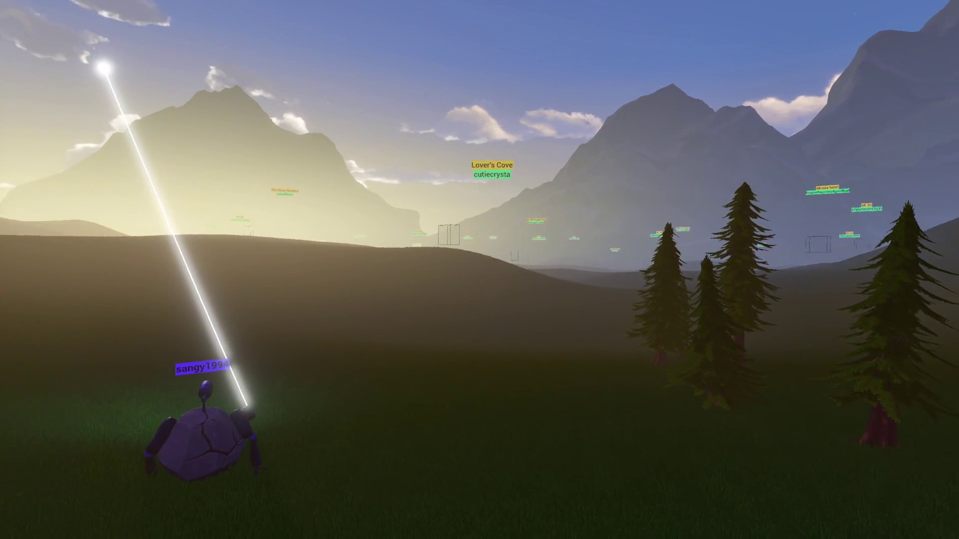
key("Left")
key("Left")
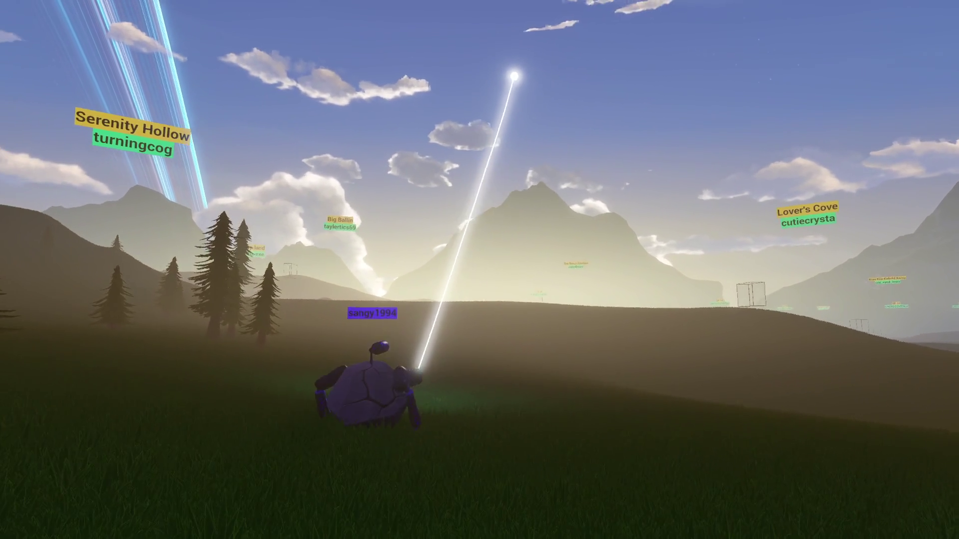
key("Left")
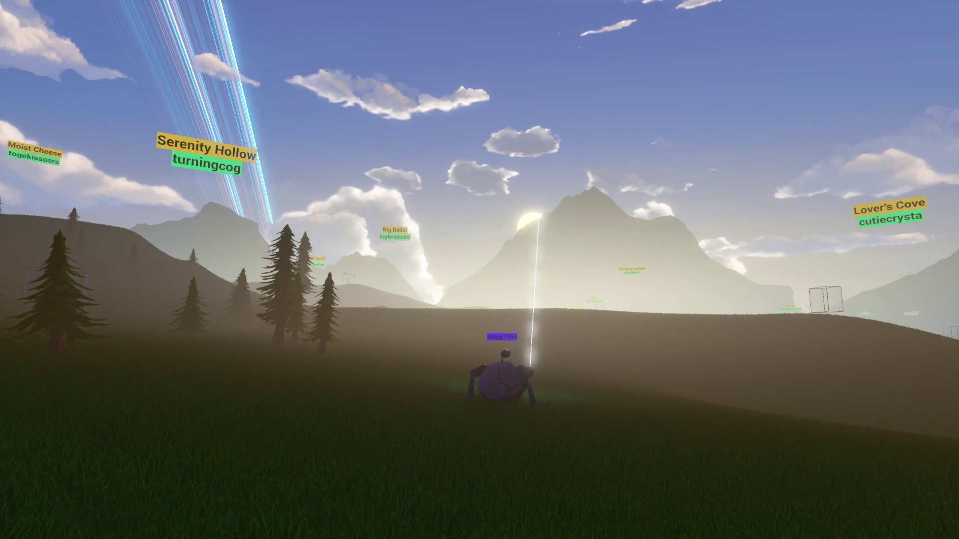
key("Left")
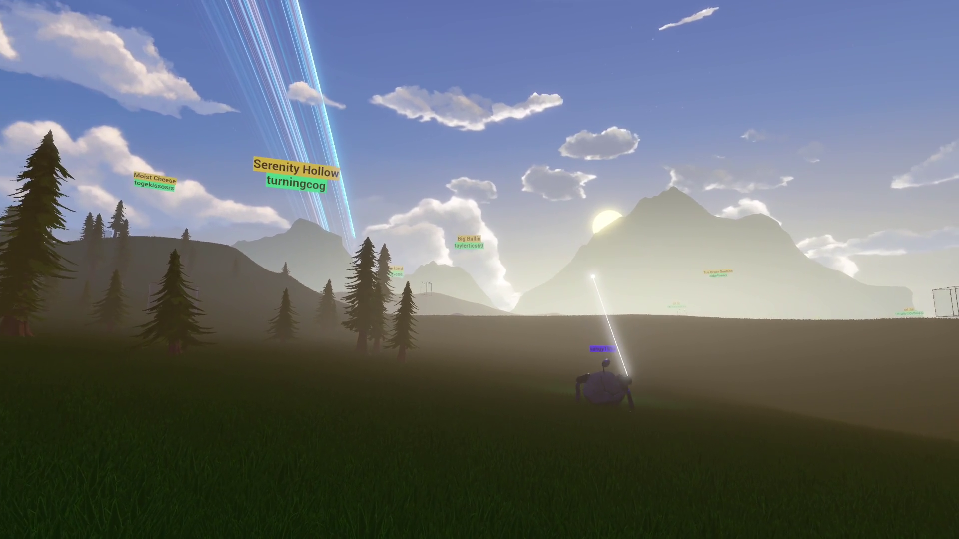
key("Left")
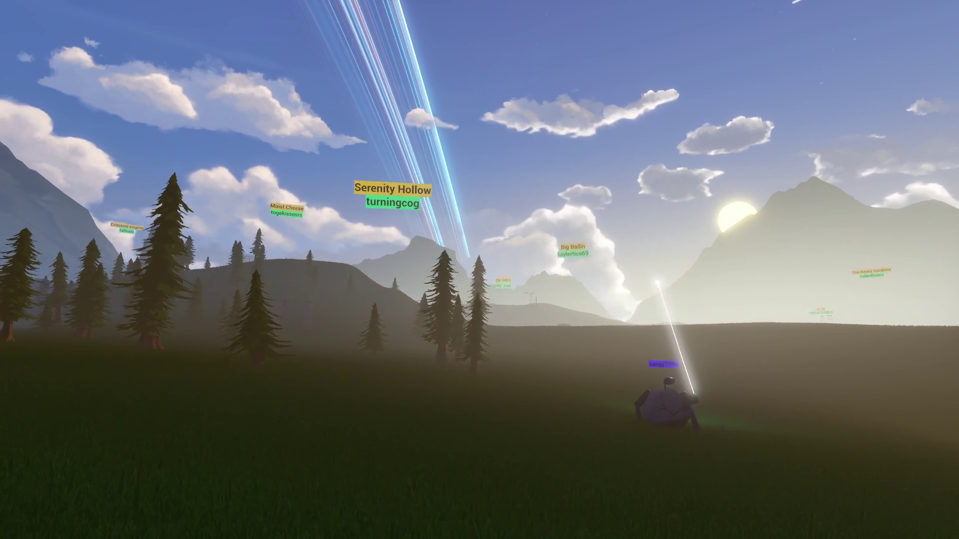
key("Left")
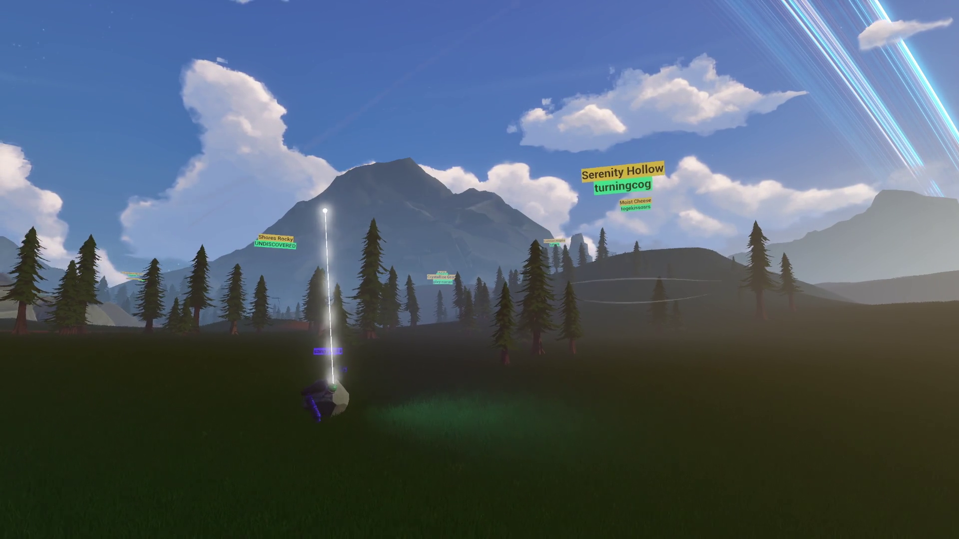
key("Up")
key("Down")
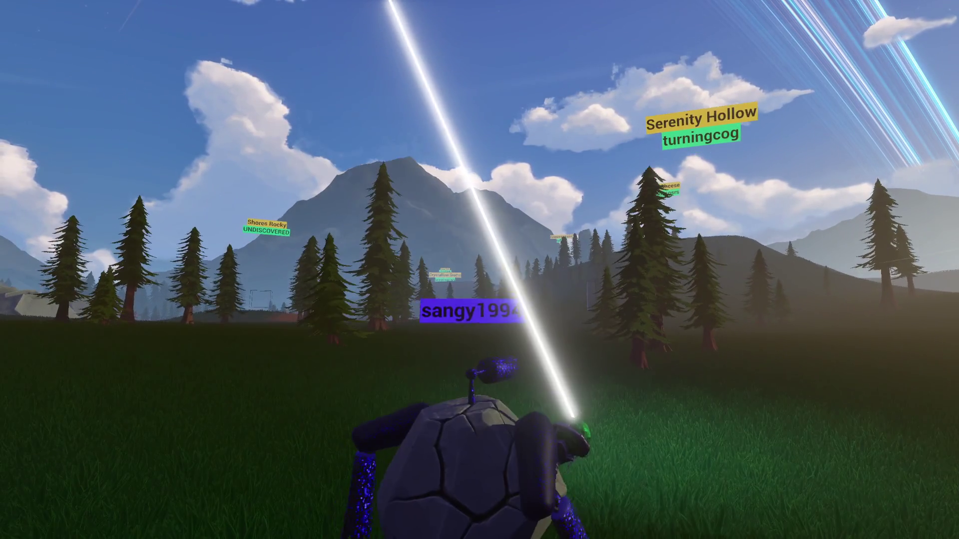
key("Right")
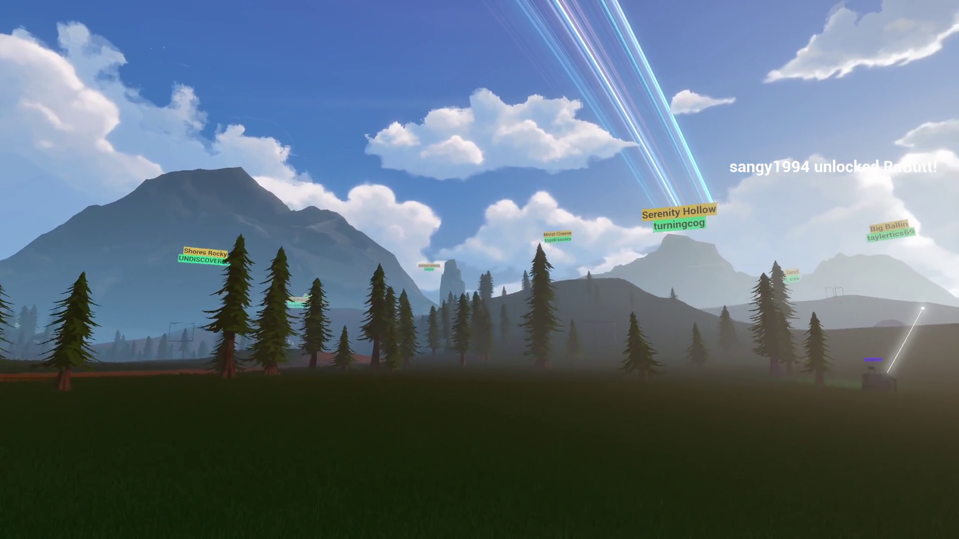
Walk over the ridge and across the rocks toward Fishing Bridge and Bridgerock Edge.
key("w")
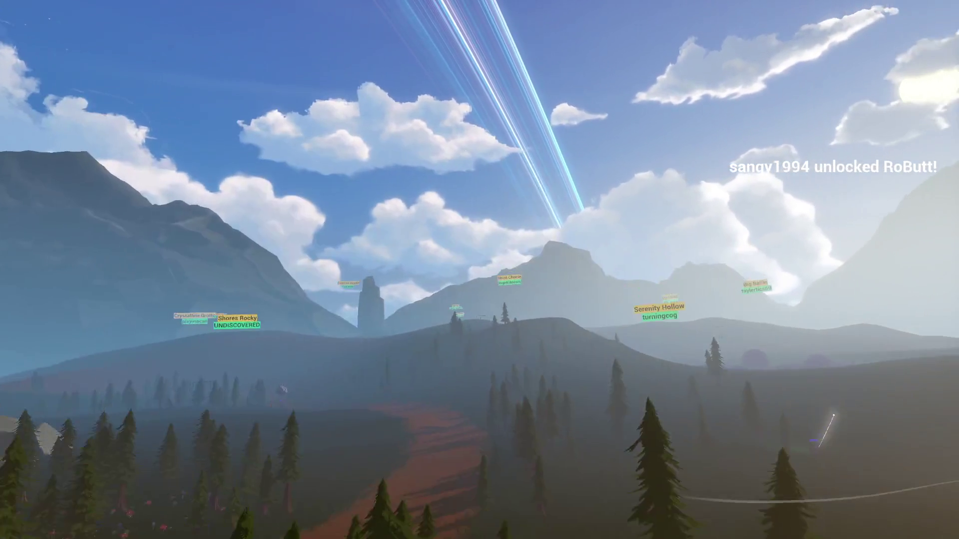
key("w")
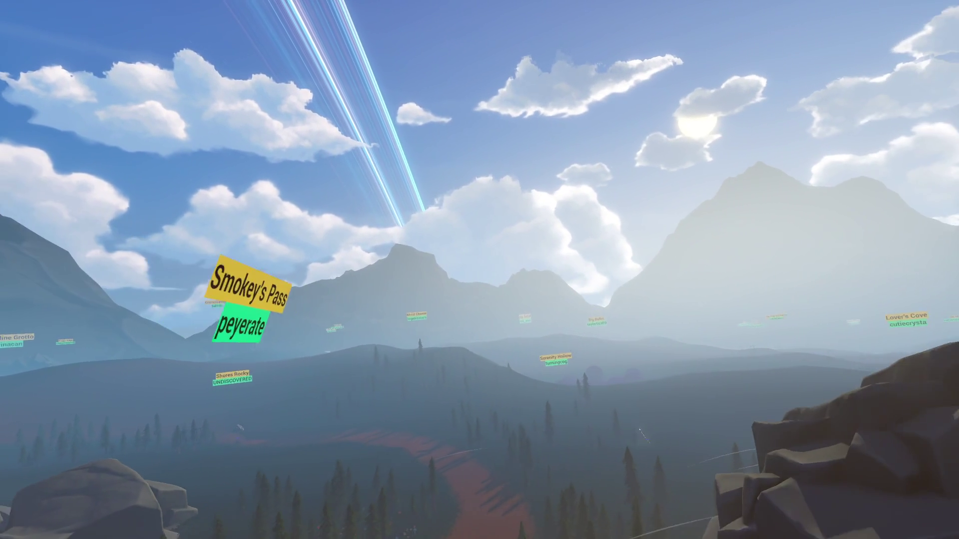
key("w")
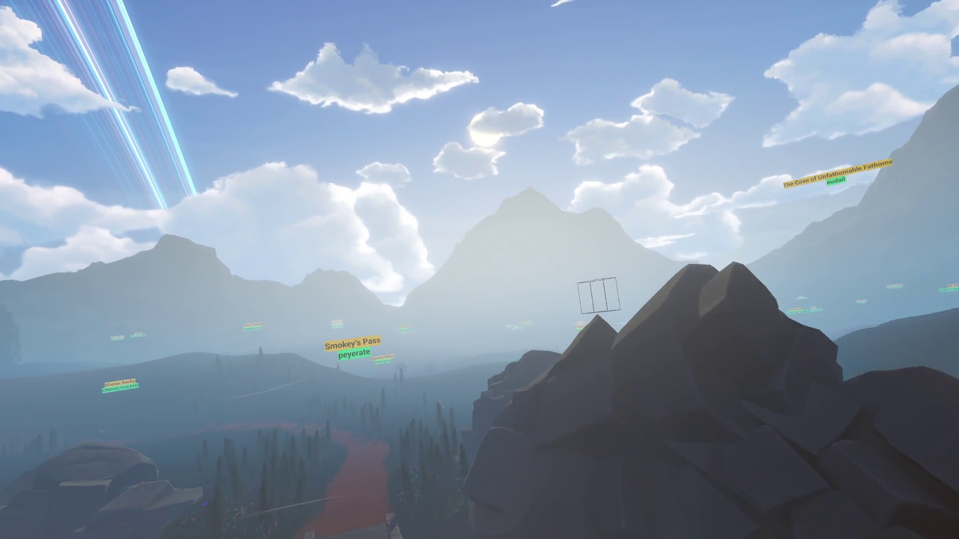
key("w")
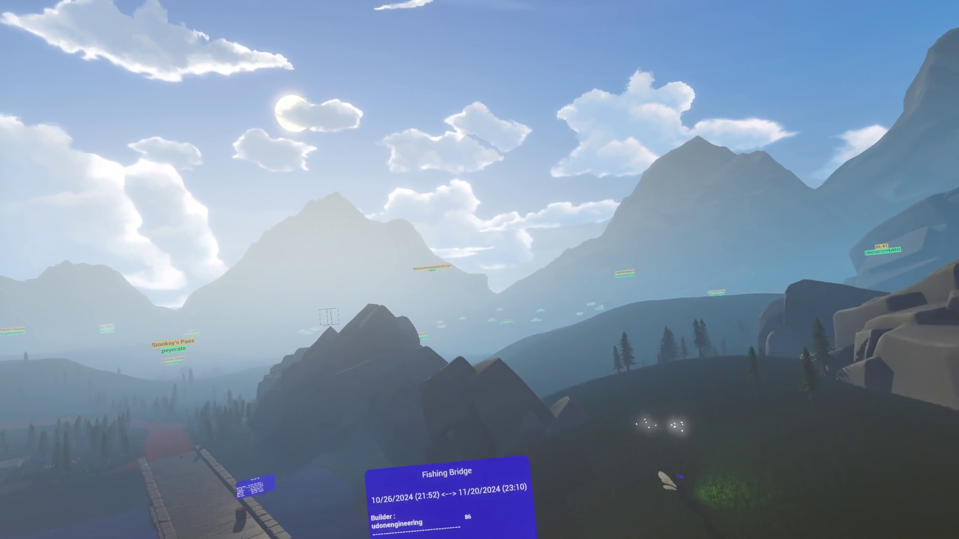
key("w")
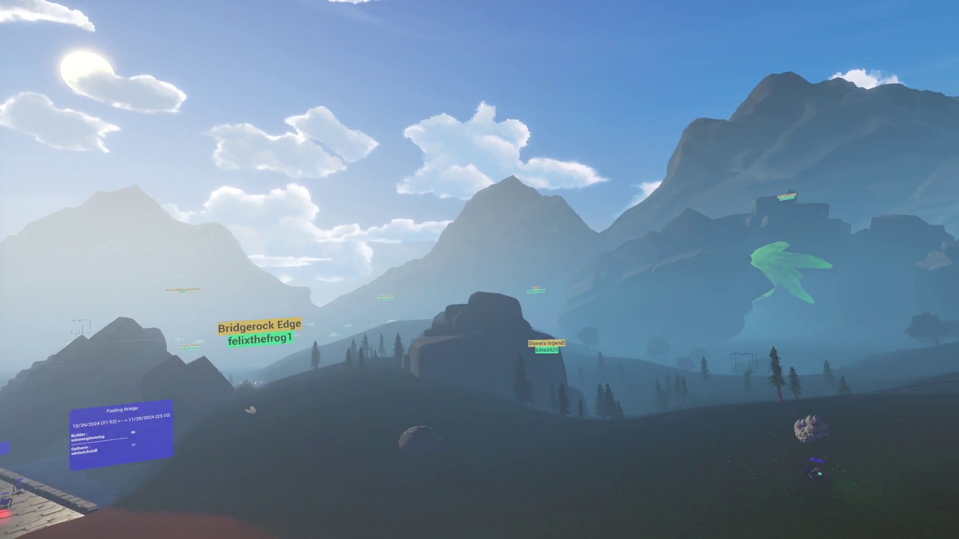
key("w")
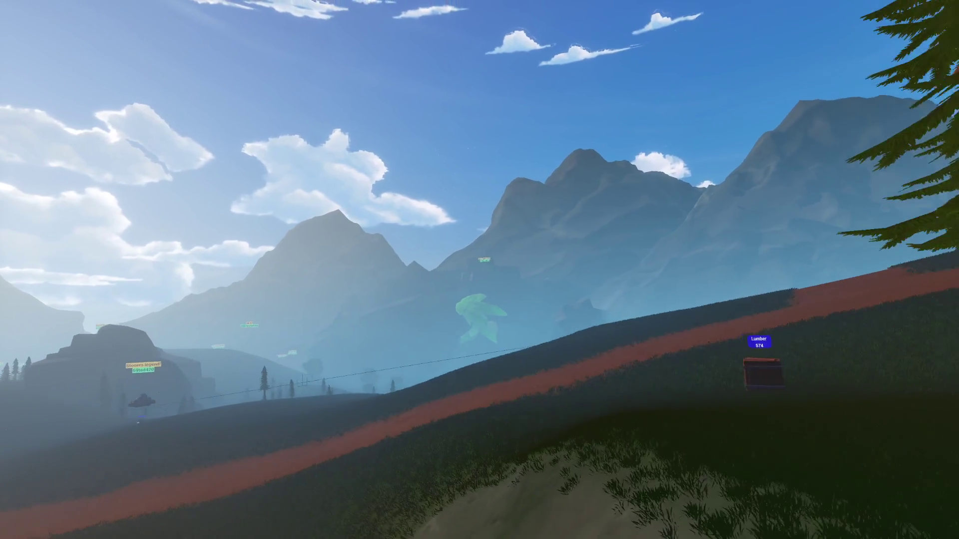
Climb the grassy slope through the trees and circle the pine beside the Lumber sign.
key("w")
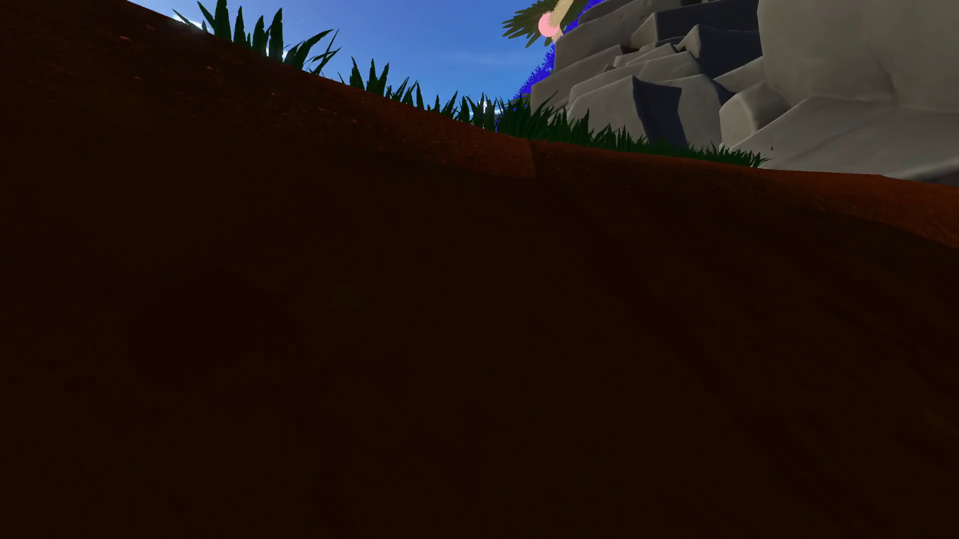
key("w")
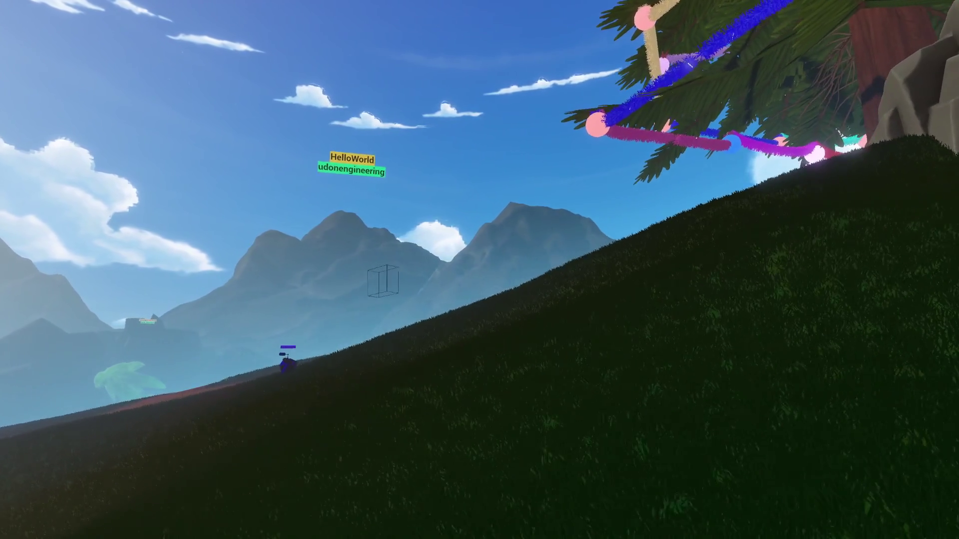
key("w")
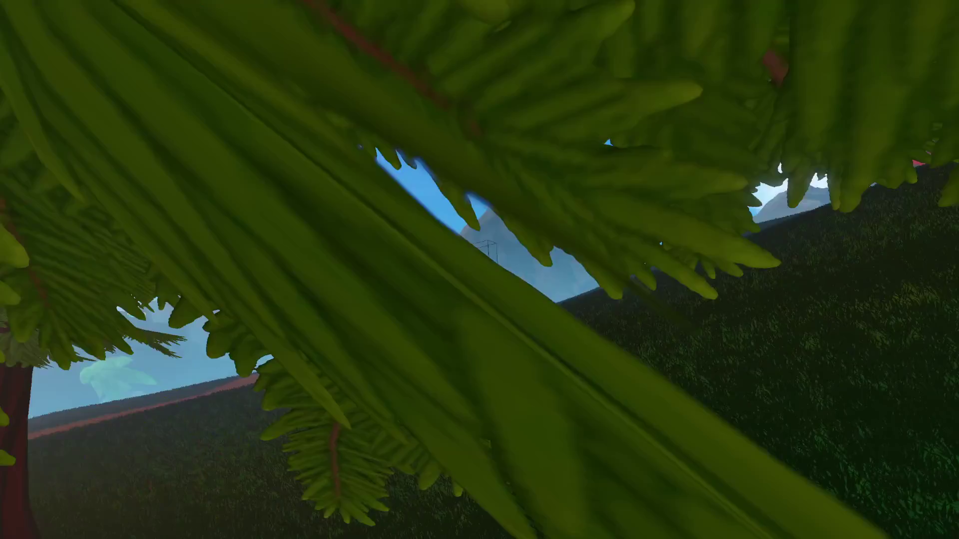
key("s")
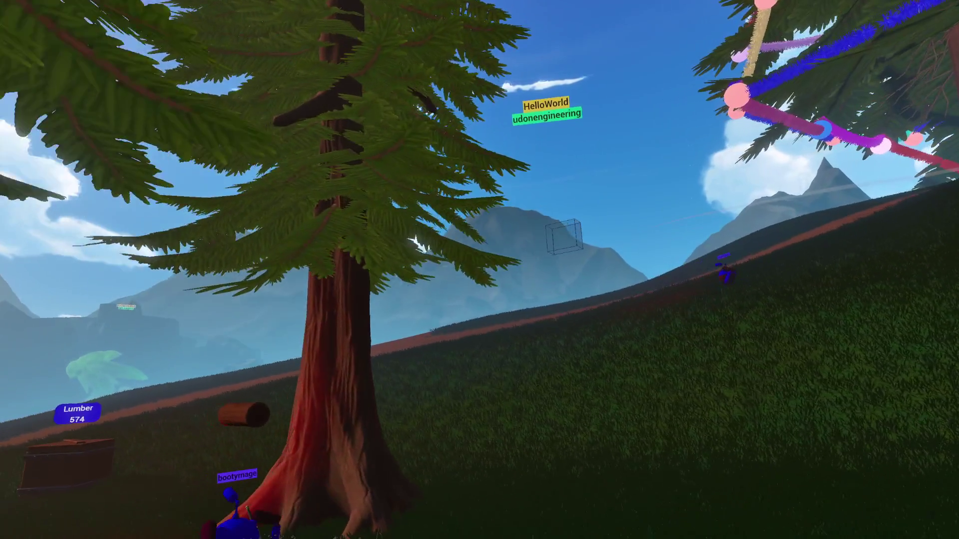
key("a")
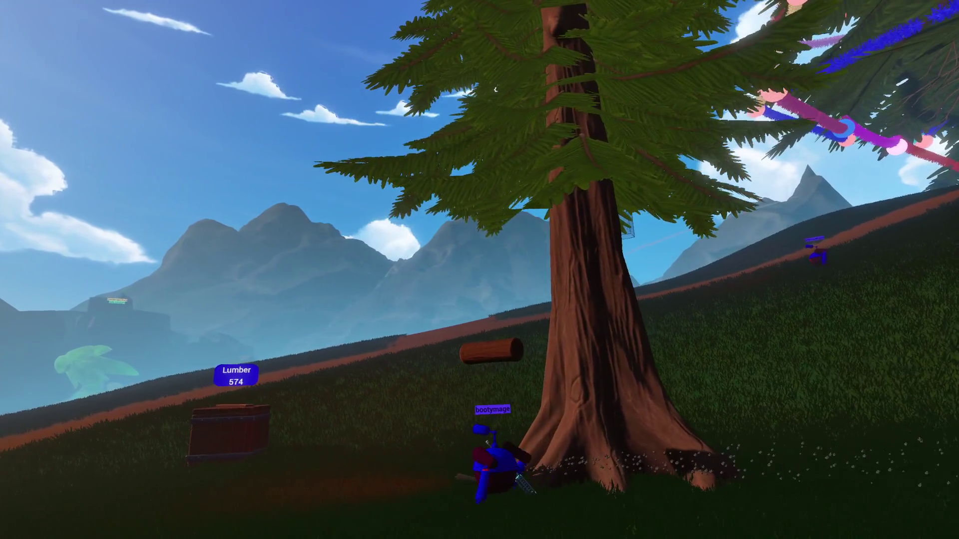
key("a")
key("a")
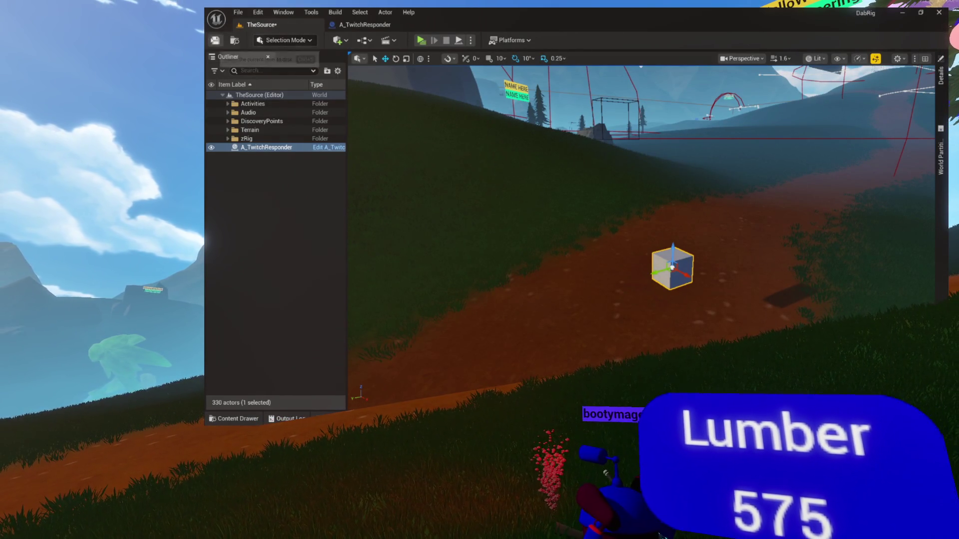
Save the level and bring up A_TwitchResponder's OnTwitchMessage graph.
left_click(215, 40)
left_click(384, 27)
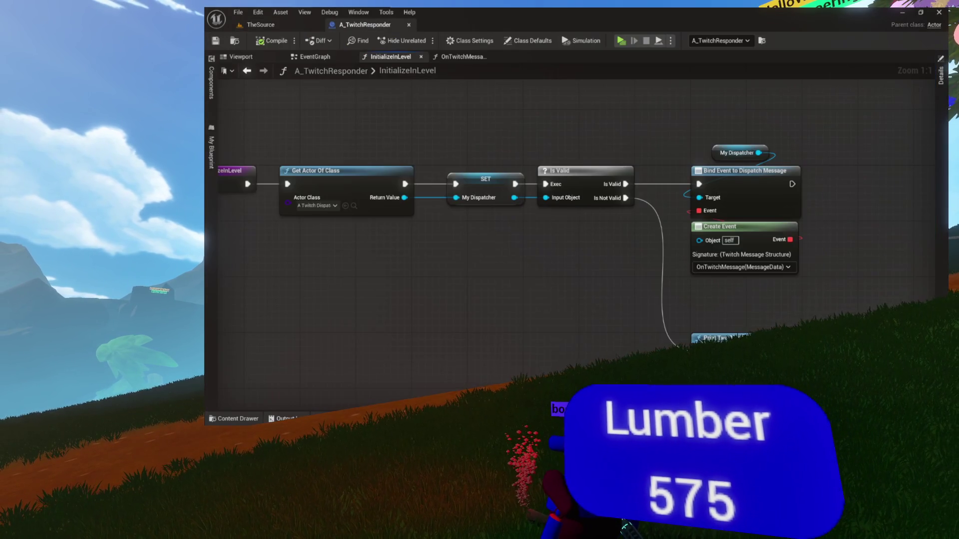
left_click_drag(420, 182, 289, 204)
left_click(462, 56)
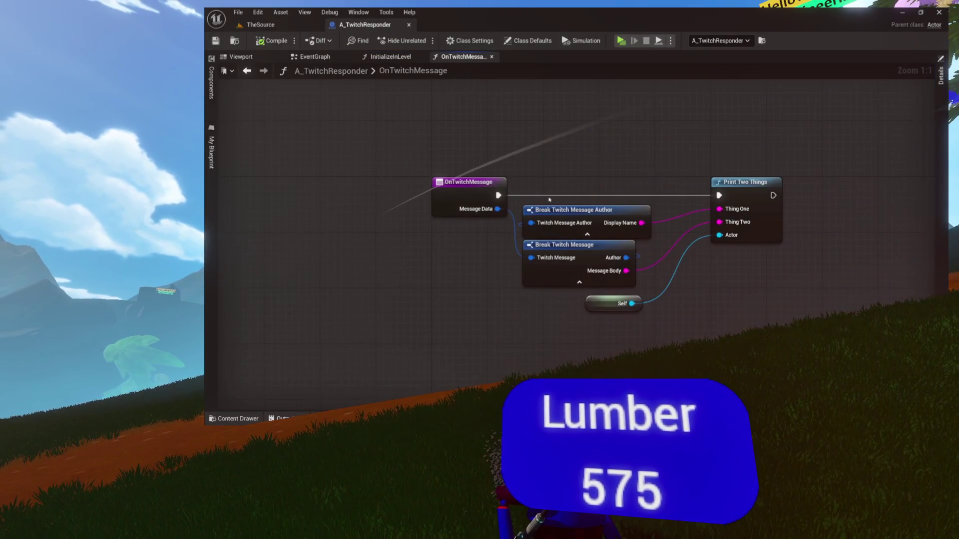
left_click_drag(719, 198, 570, 195)
Open the PrintTwoThings function graph and frame its Append and Print String nodes.
double_click(569, 195)
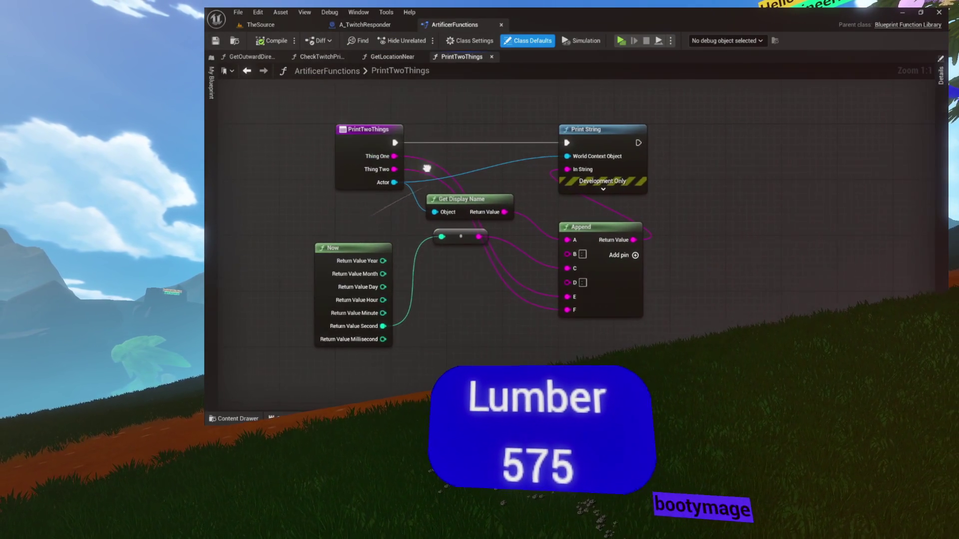
scroll(555, 272, "up", 6)
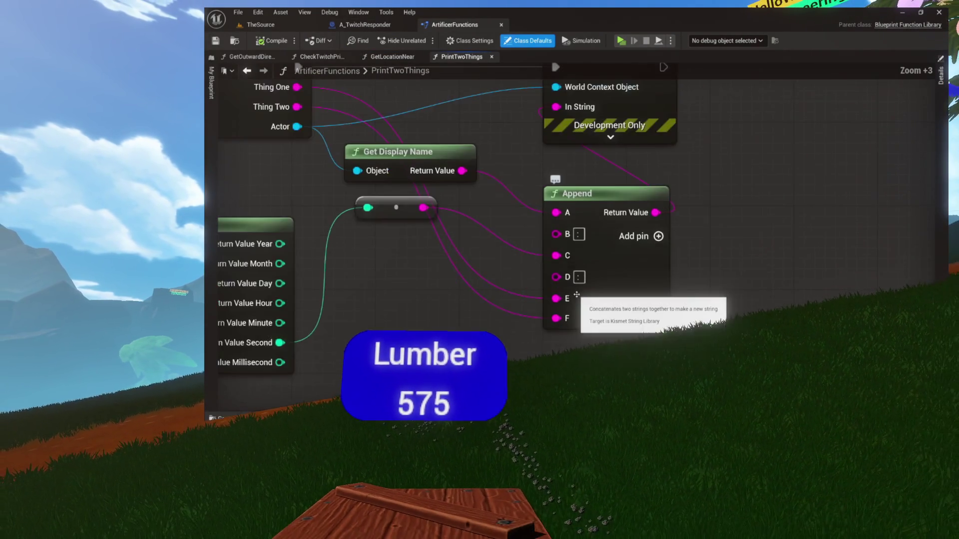
mouse_move(535, 239)
left_mouse_down()
mouse_move(602, 270)
mouse_move(604, 336)
mouse_move(689, 251)
mouse_move(719, 242)
mouse_move(709, 286)
mouse_move(634, 276)
mouse_move(593, 204)
left_mouse_up()
scroll(634, 276, "down", 2)
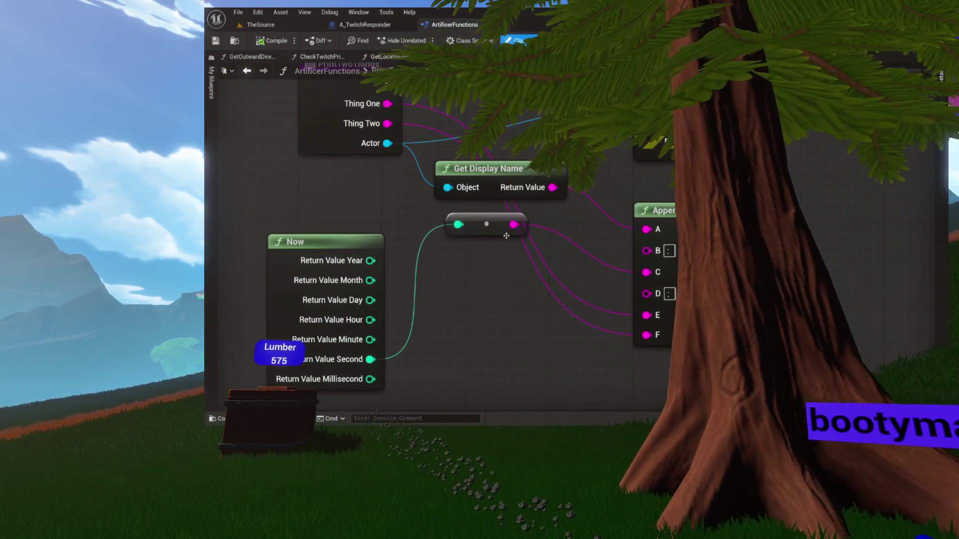
left_click_drag(552, 276, 485, 237)
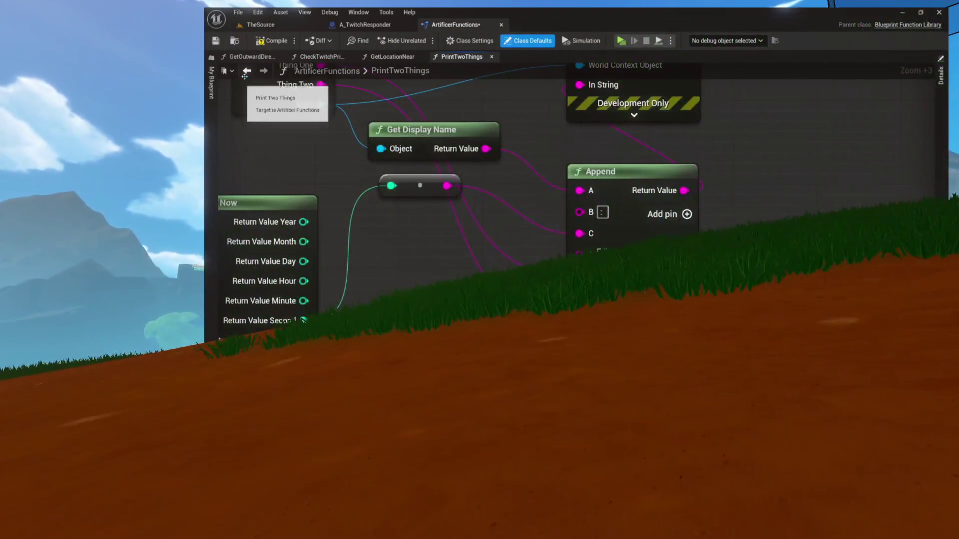
Save ArtificerFunctions with Ctrl+S and close the PrintTwoThings graph tab.
key("ctrl+s")
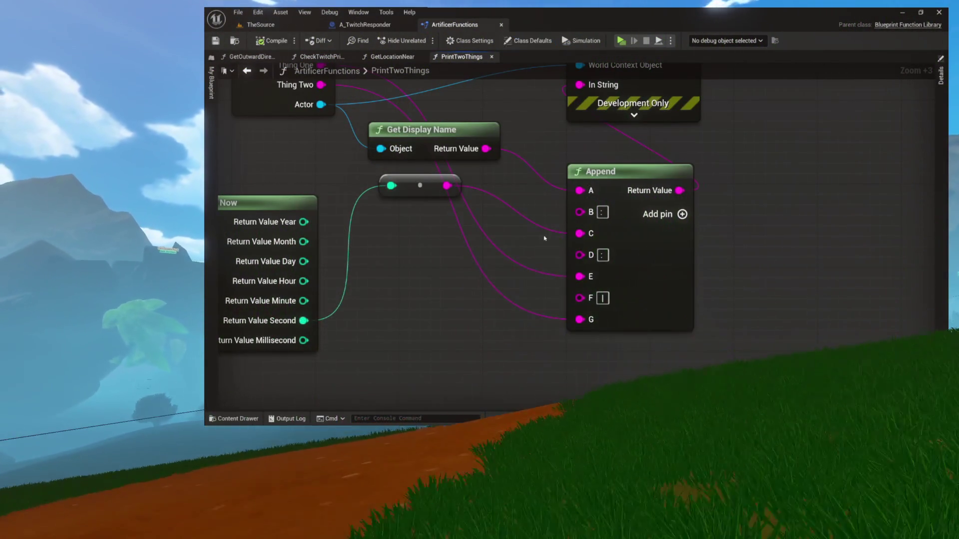
mouse_move(444, 263)
left_mouse_down()
mouse_move(546, 279)
mouse_move(581, 307)
mouse_move(541, 355)
left_mouse_up()
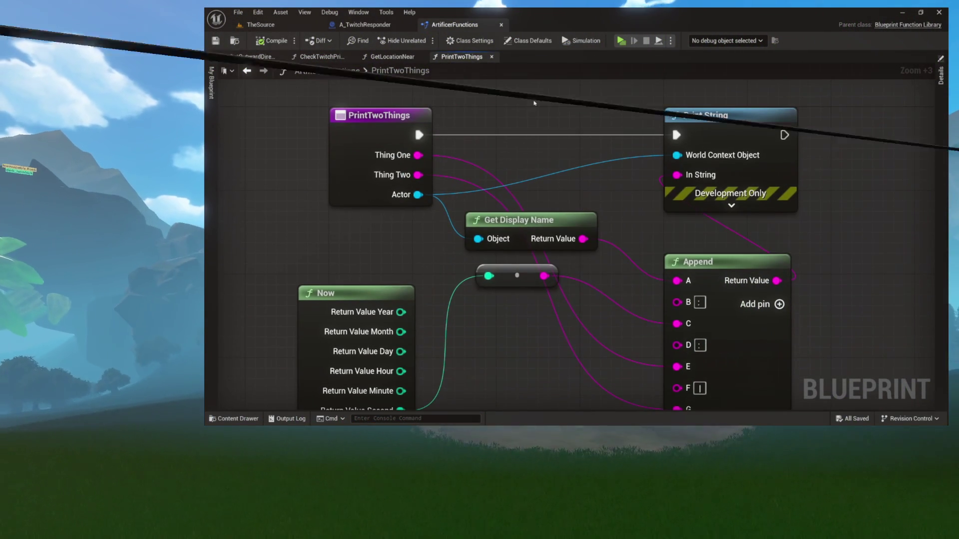
left_click(492, 57)
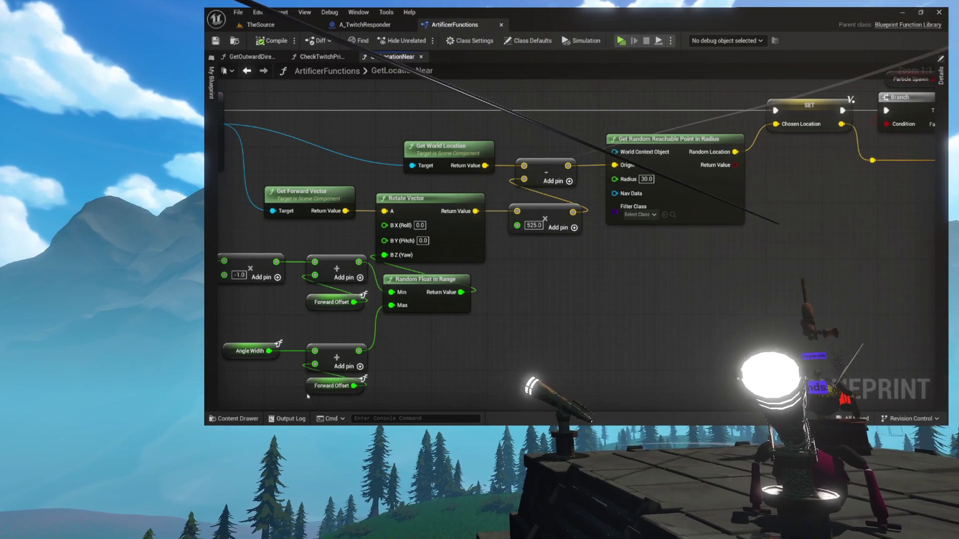
Pan GetLocationNear from Spawn System at Location to the Return Node, then close its tab.
left_click_drag(761, 291, 370, 345)
mouse_move(590, 326)
left_mouse_down()
mouse_move(391, 328)
mouse_move(407, 350)
left_mouse_up()
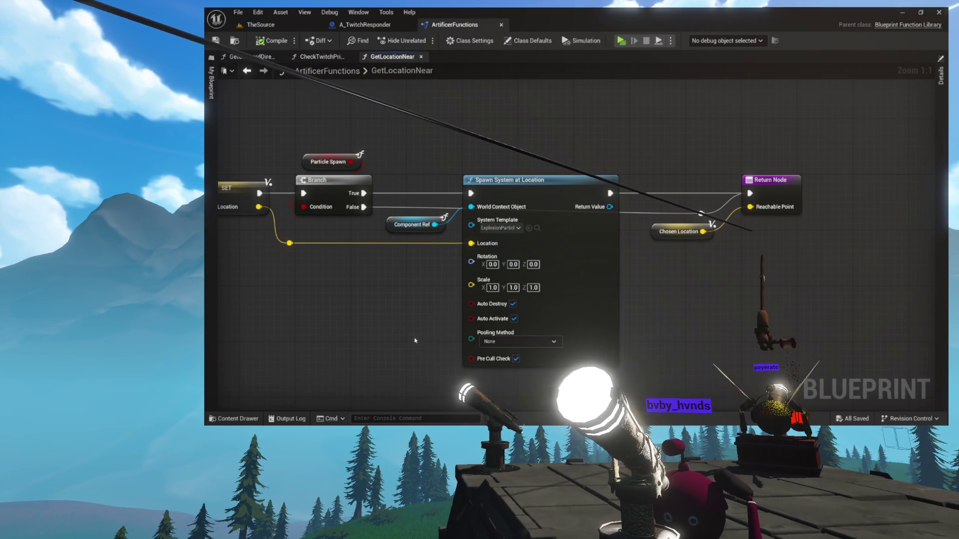
left_click_drag(415, 313, 606, 309)
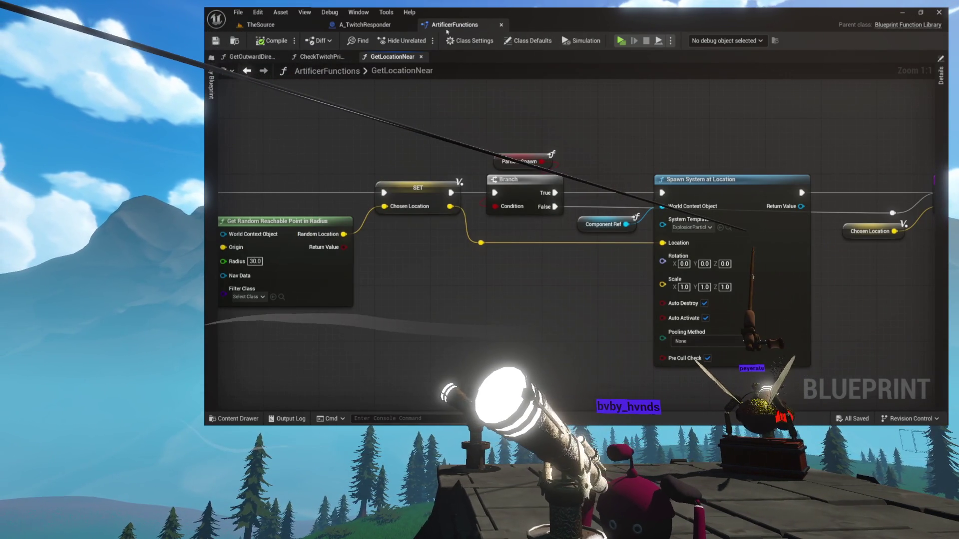
left_click_drag(328, 96, 579, 108)
left_click(421, 57)
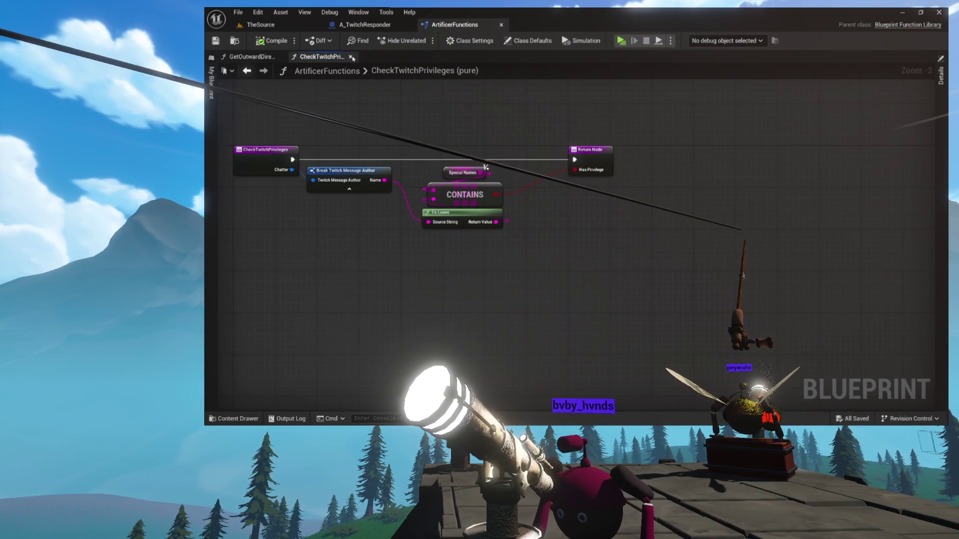
Close the CheckTwitchPrivileges graph and ArtificerFunctions library, then select the OnTwitchMessage nodes.
left_click(350, 57)
left_click(501, 25)
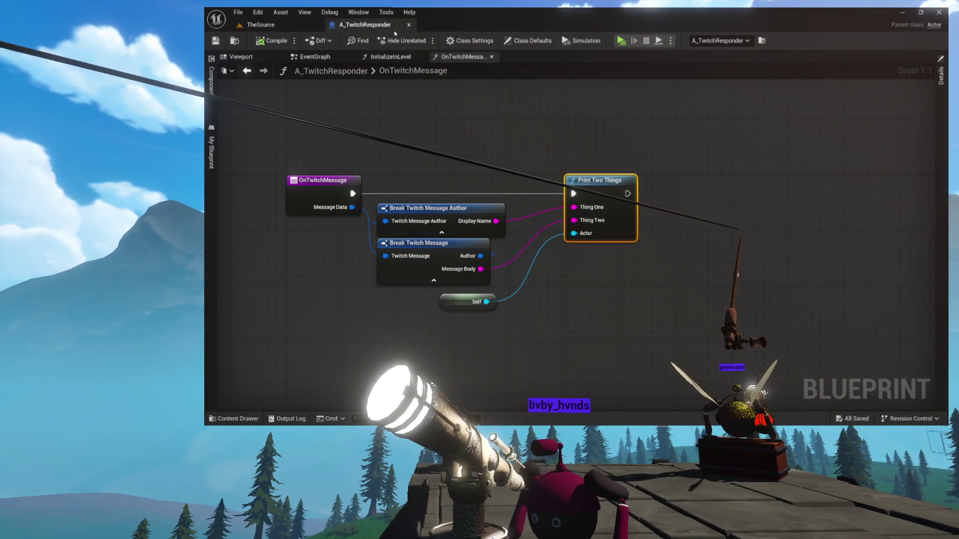
left_click_drag(348, 140, 686, 301)
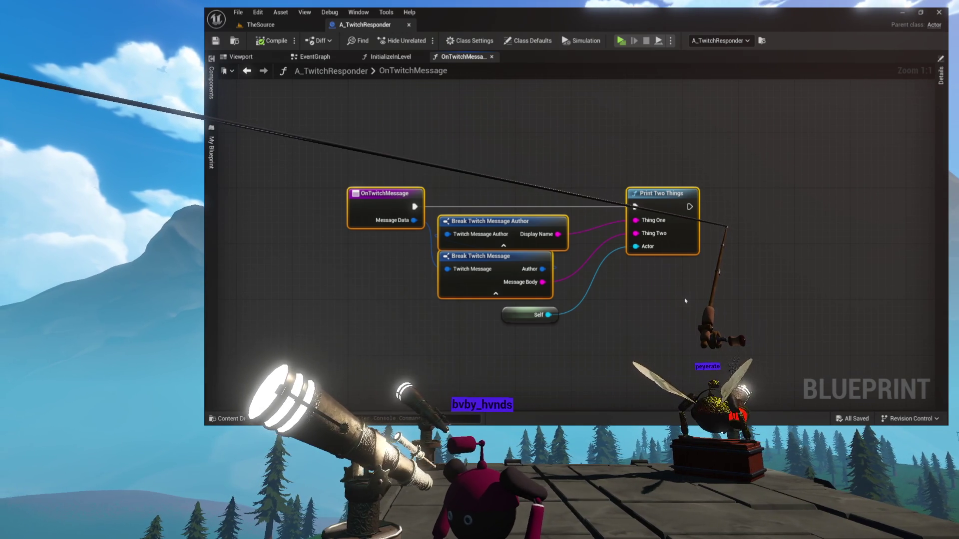
double_click(378, 71)
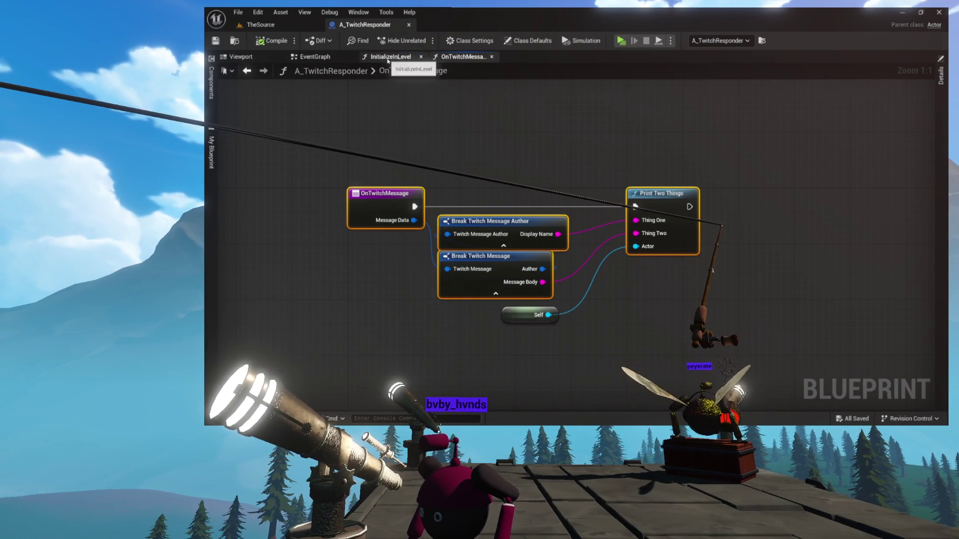
In InitializeInLevel, add Bind Event to Dispatch Redeem from My Dispatcher after the Message binding.
left_click(390, 57)
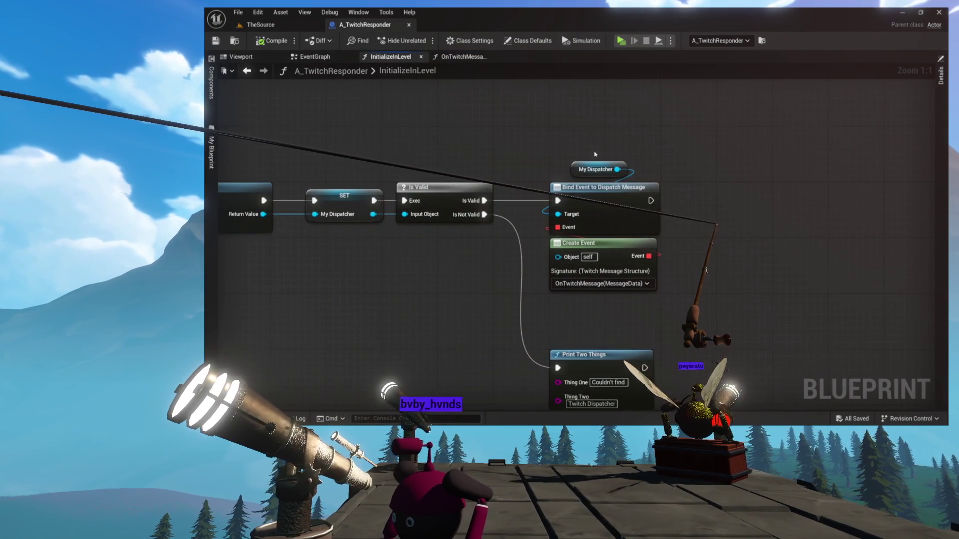
left_click_drag(436, 169, 563, 179)
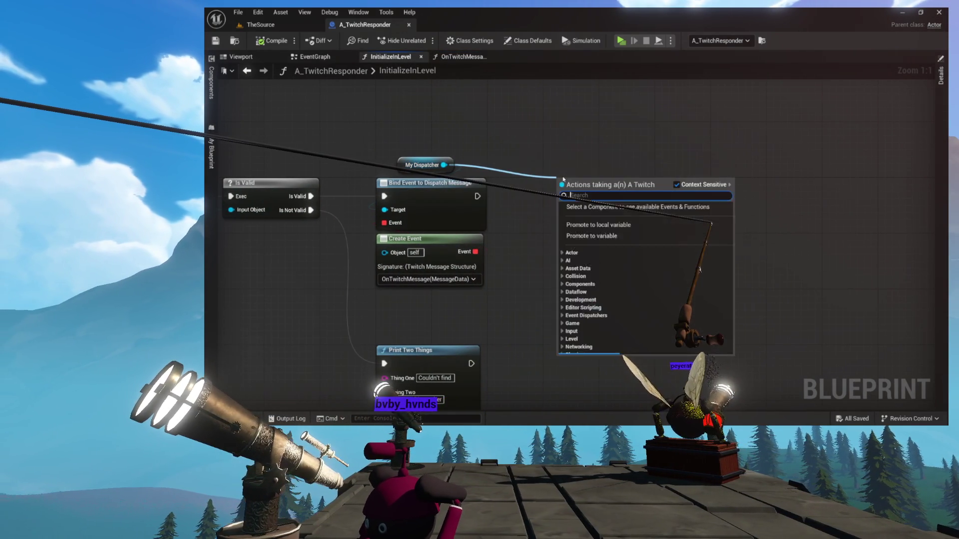
type("bind")
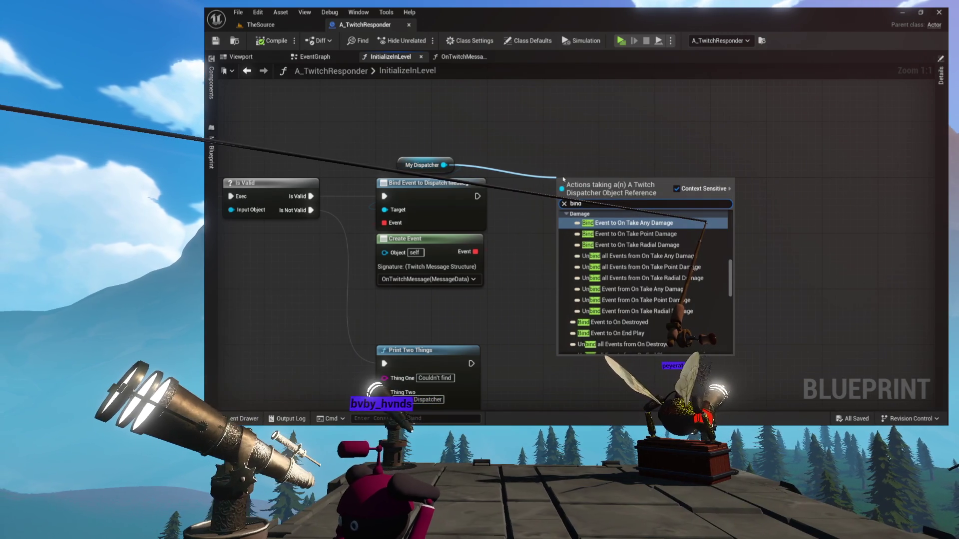
scroll(663, 245, "up", 5)
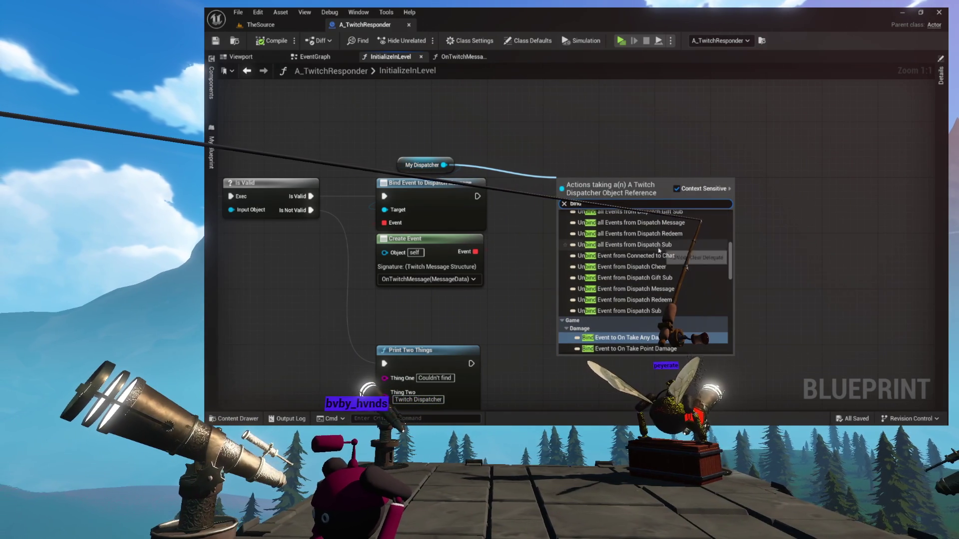
left_click(644, 233)
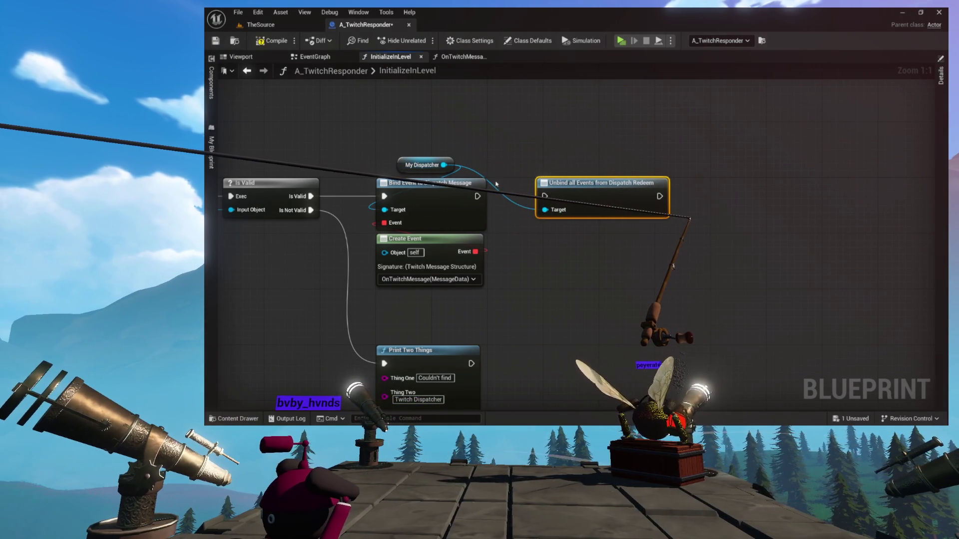
key("Delete")
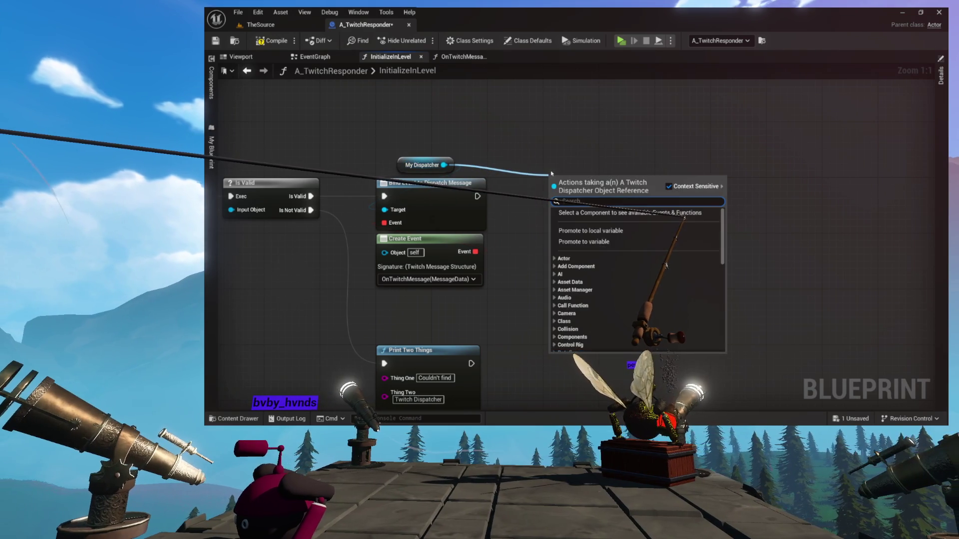
type("redeem")
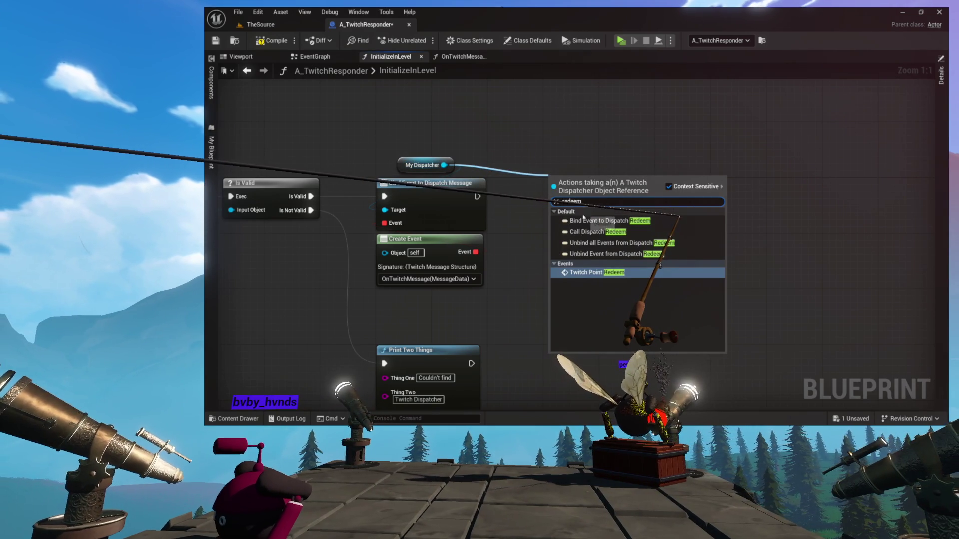
left_click(589, 220)
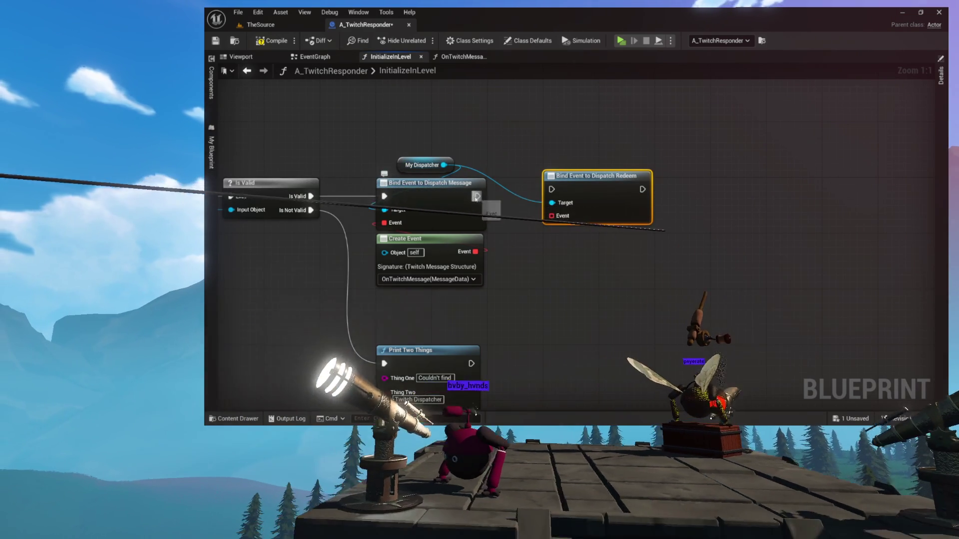
left_click_drag(476, 197, 587, 193)
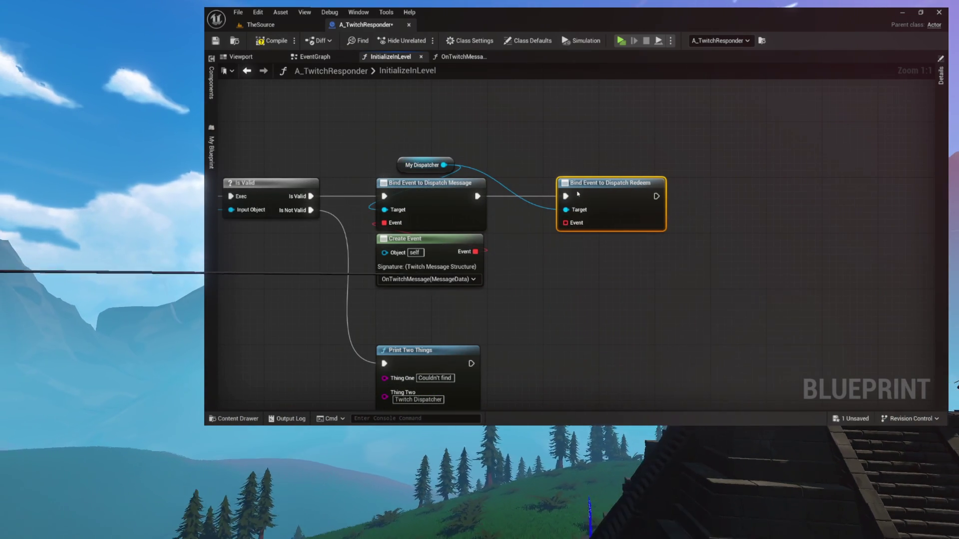
left_click_drag(552, 223, 574, 254)
Create a matching function for the Redeem binding's event and name it OnTwitchRedeem.
type("create")
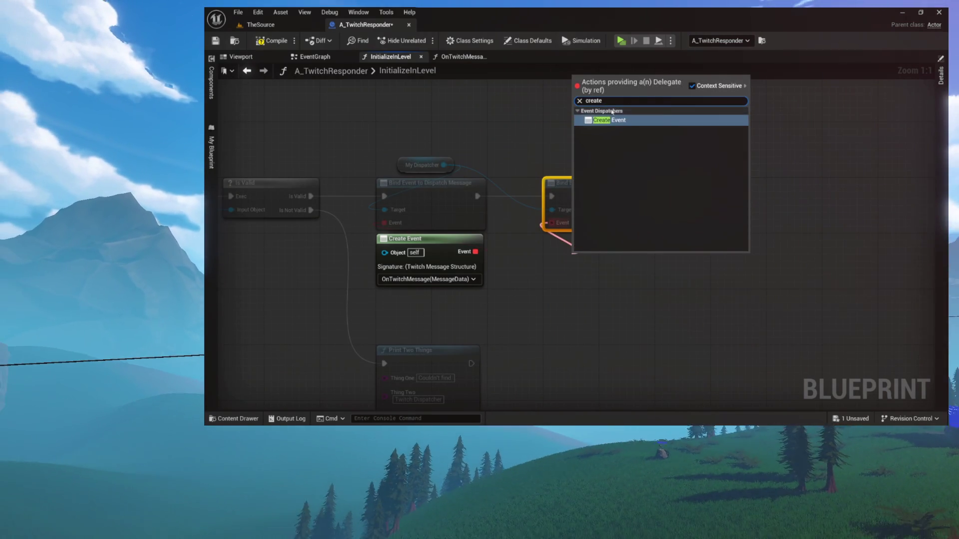
left_click(612, 121)
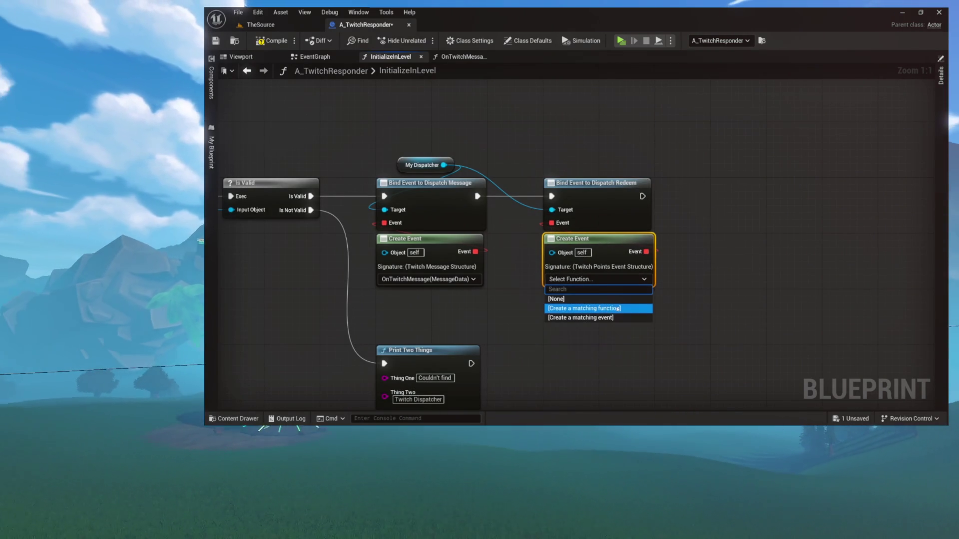
left_click(600, 309)
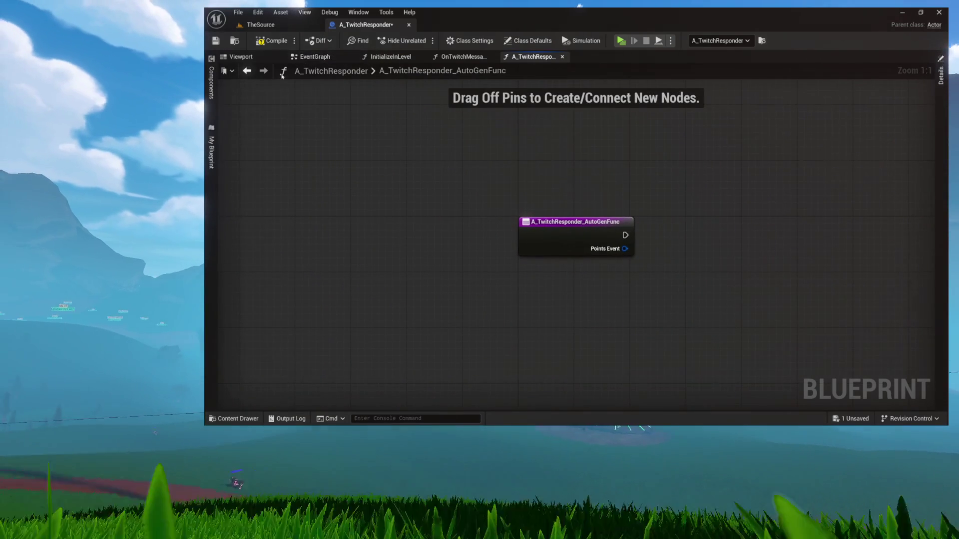
left_click(212, 173)
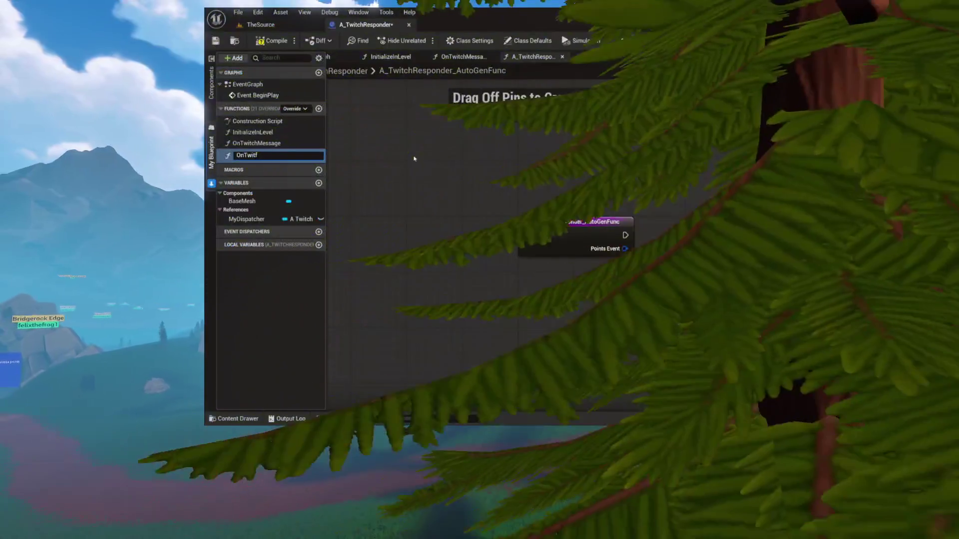
type("OnTwitchRedeem")
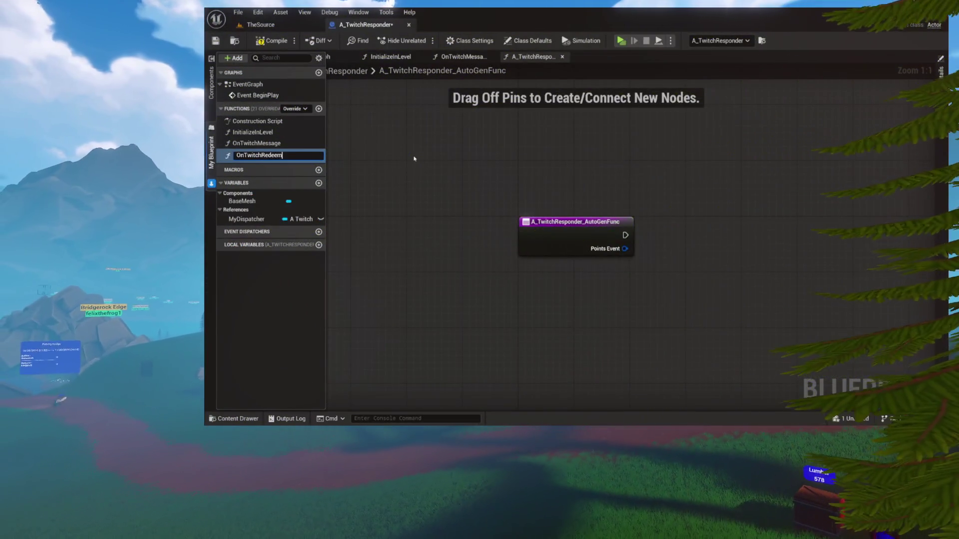
key("Return")
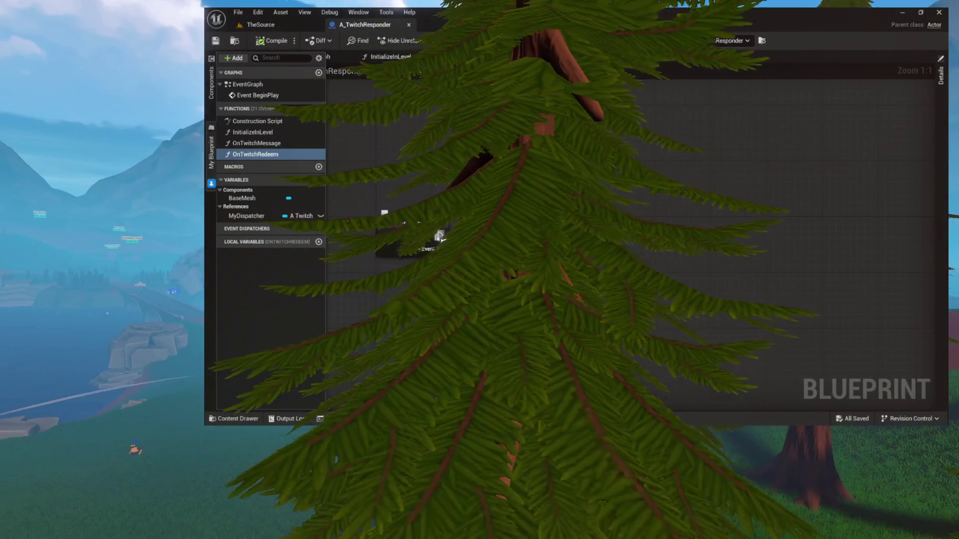
Add Print Two Things after the OnTwitchRedeem entry with a Self reference as Actor.
left_click_drag(451, 253, 616, 218)
type("print")
key("Return")
mouse_move(583, 270)
left_mouse_down()
mouse_move(619, 274)
mouse_move(643, 296)
left_mouse_up()
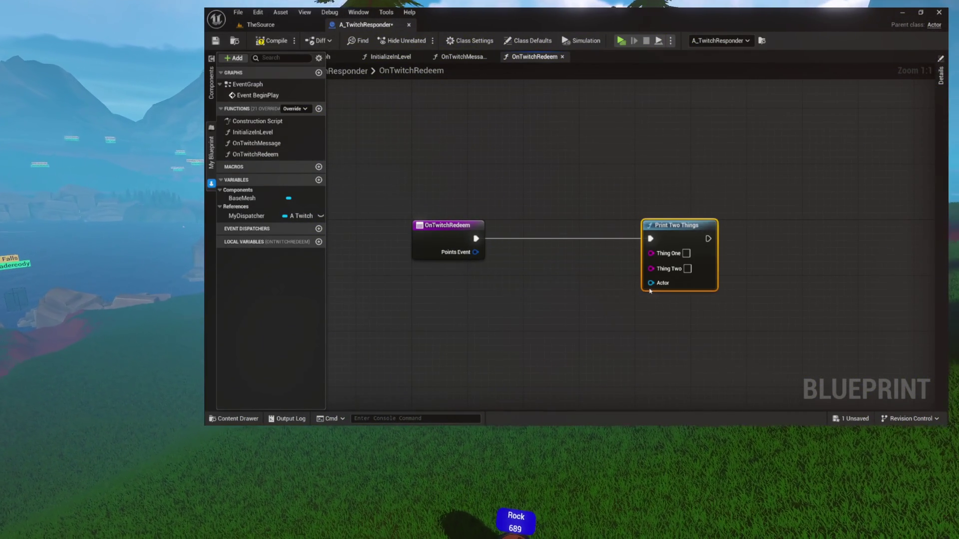
left_click_drag(567, 324, 567, 324)
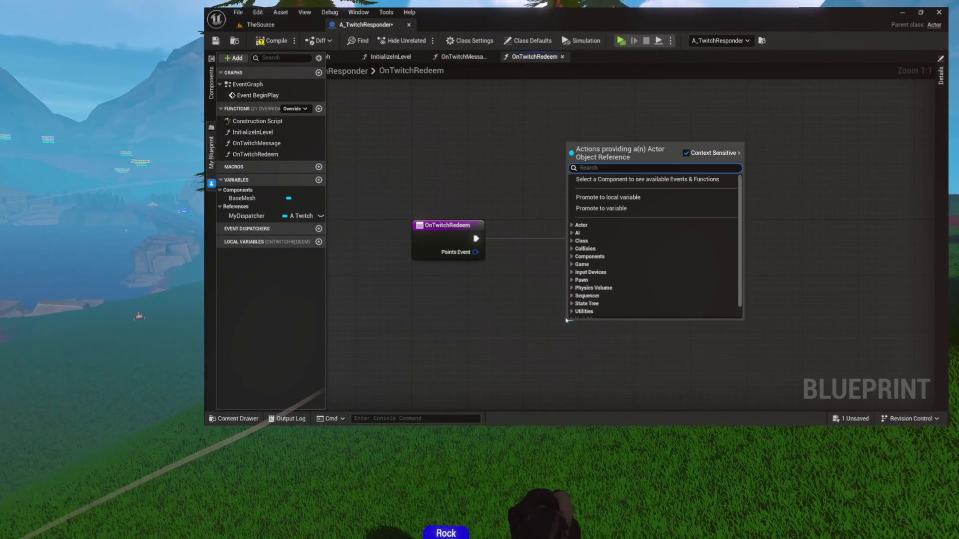
type("self")
key("Return")
Break the Points Event output with a Break Twitch Points Event node.
left_click_drag(512, 305, 459, 302)
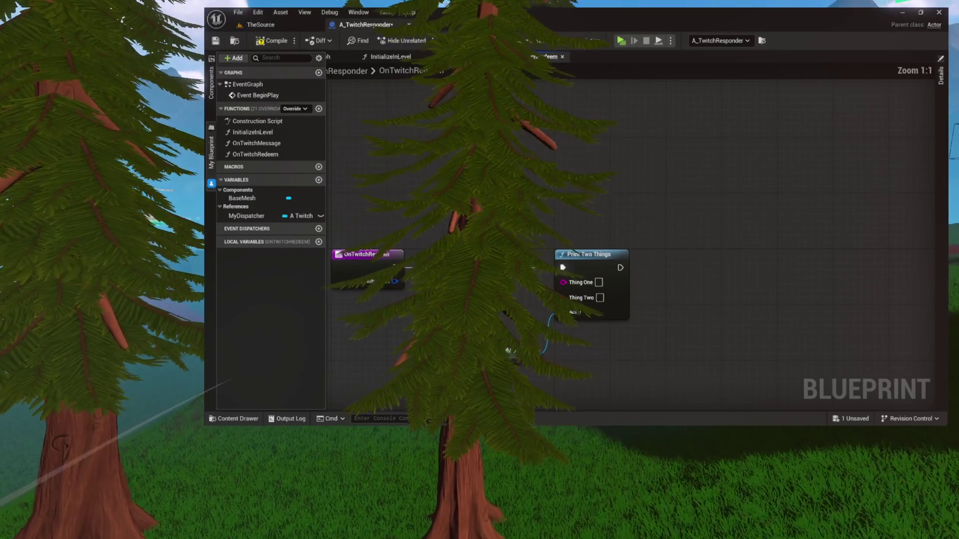
left_click_drag(508, 349, 582, 332)
scroll(566, 240, "up", 4)
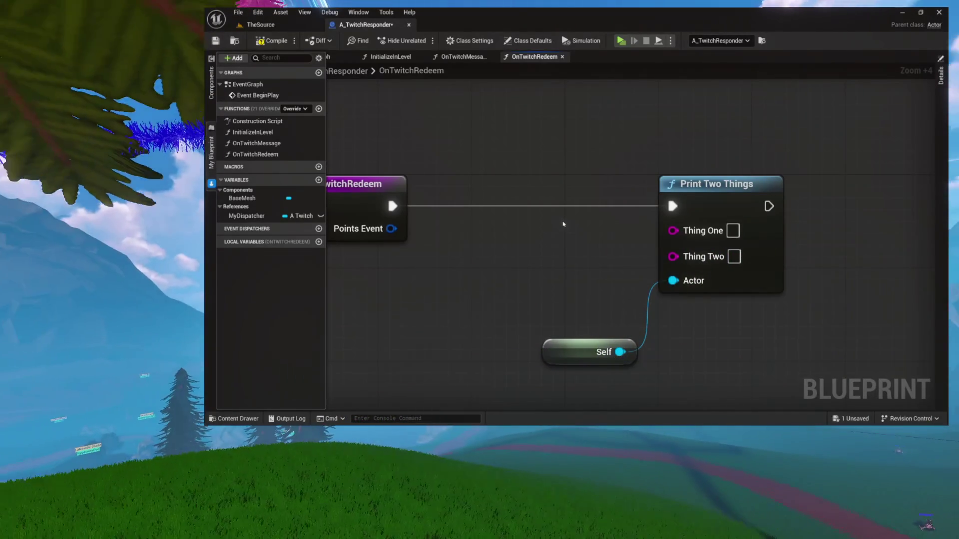
mouse_move(603, 200)
left_mouse_down()
mouse_move(532, 198)
mouse_move(621, 210)
mouse_move(686, 191)
mouse_move(563, 193)
left_mouse_up()
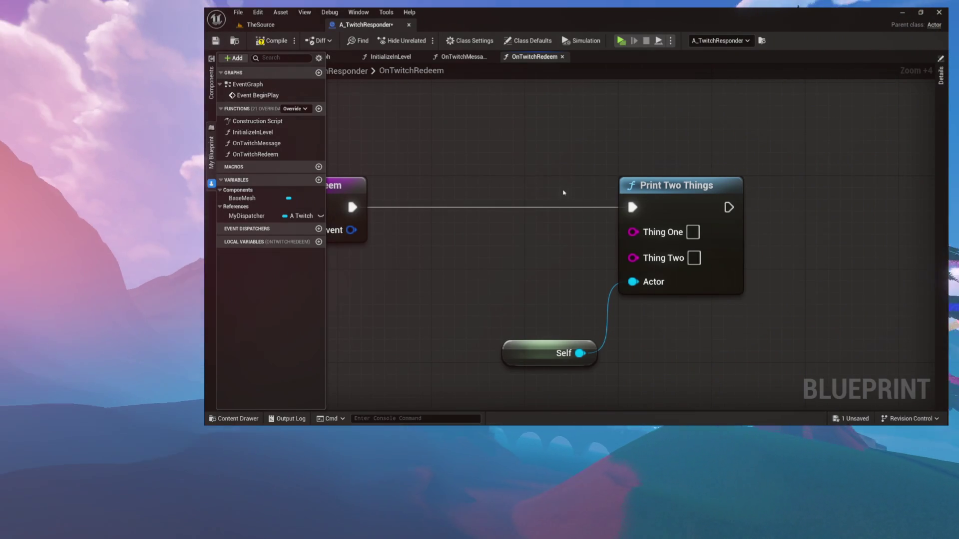
left_click_drag(586, 171, 660, 170)
left_click_drag(756, 236, 590, 248)
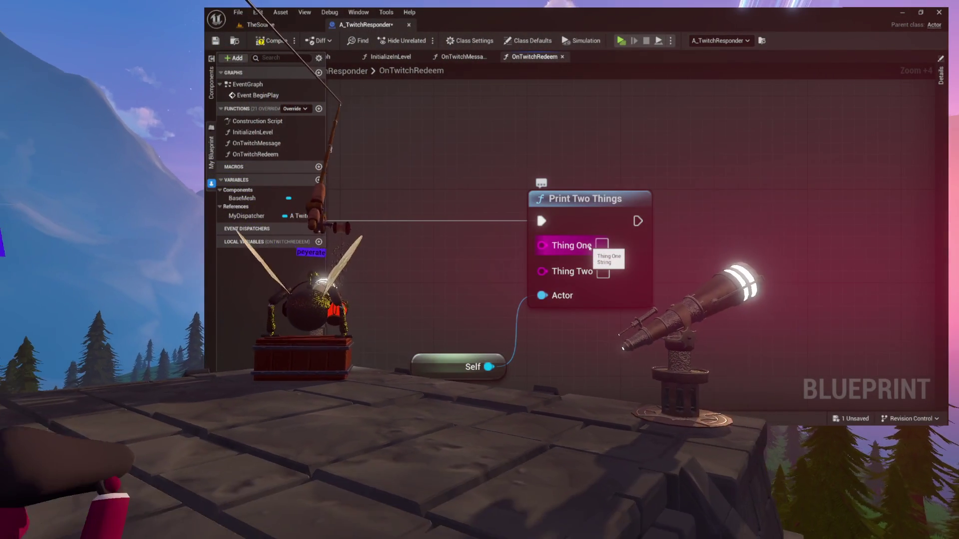
mouse_move(590, 247)
left_mouse_down()
mouse_move(623, 236)
mouse_move(615, 221)
mouse_move(587, 256)
left_mouse_up()
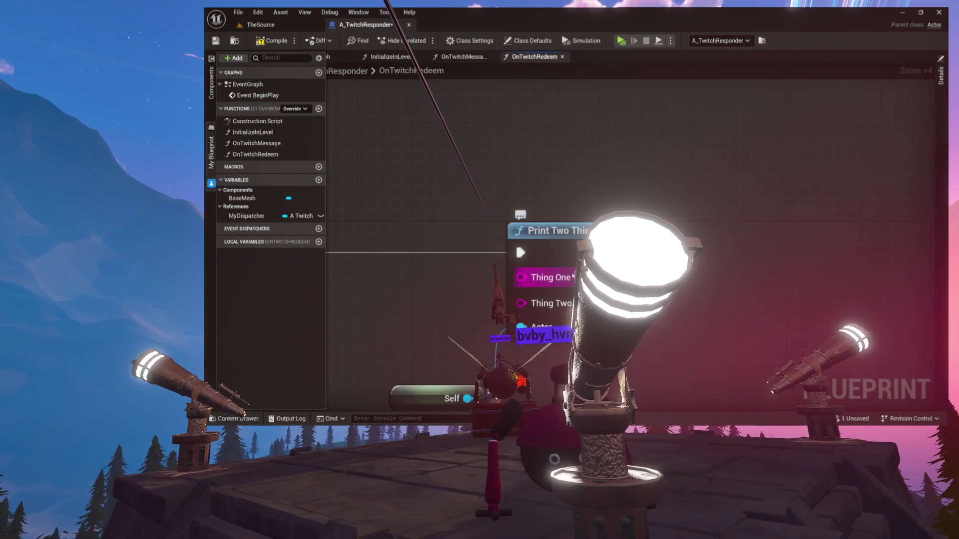
left_click_drag(385, 276, 552, 262)
mouse_move(406, 261)
left_mouse_down()
mouse_move(494, 230)
mouse_move(399, 270)
left_mouse_up()
type("brea")
left_click(466, 136)
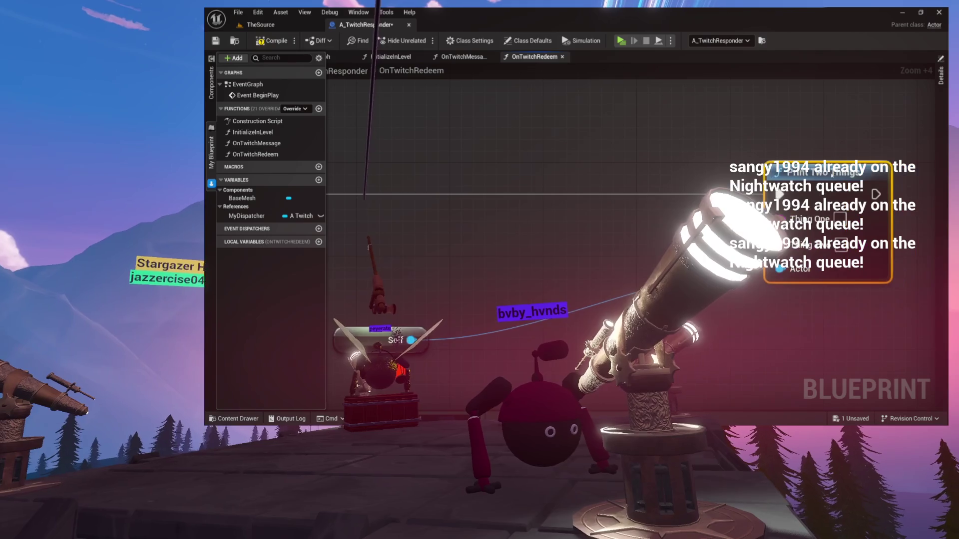
scroll(804, 184, "down", 4)
left_click_drag(609, 196, 646, 190)
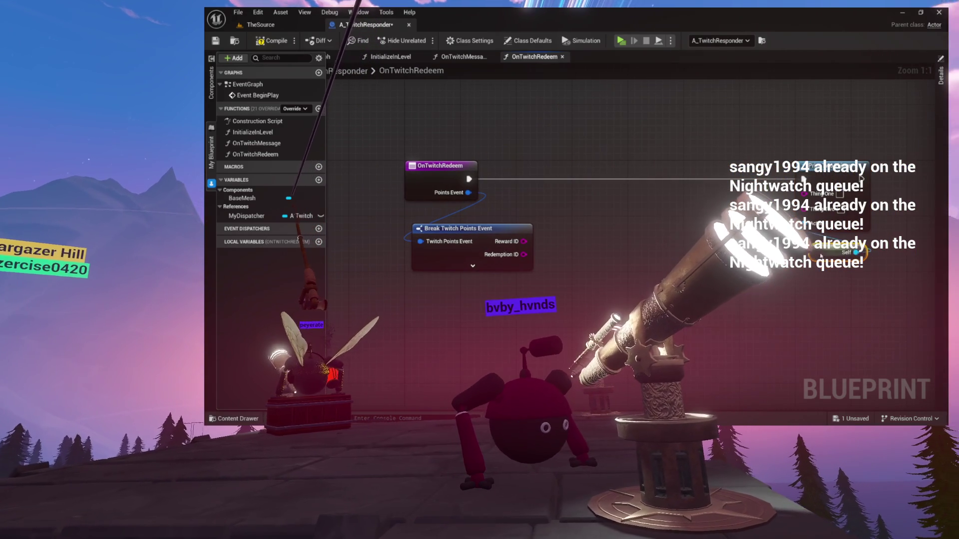
Expand the points break, add Break Twitch Message from Message, and wire author Name into Thing One.
left_click(512, 267)
left_click_drag(533, 270, 616, 275)
type("brea")
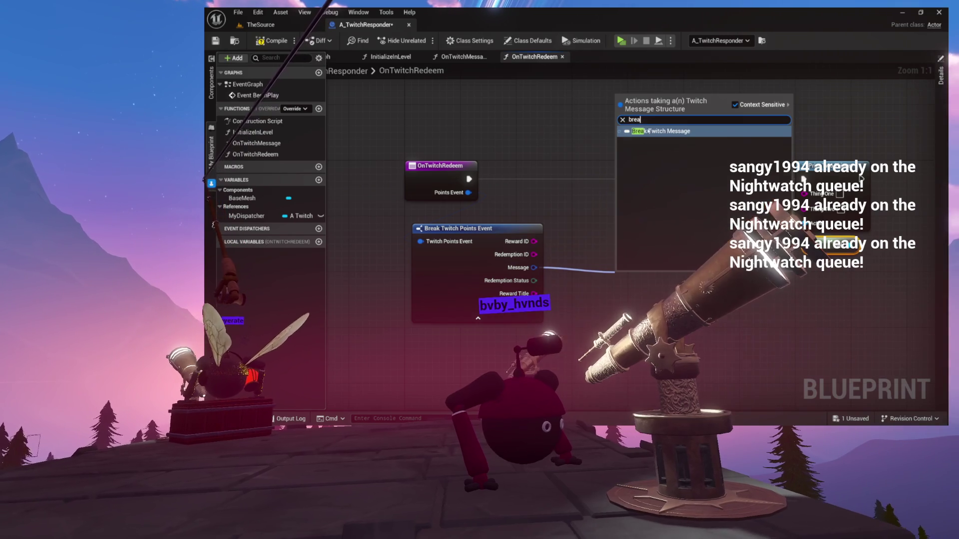
left_click(648, 131)
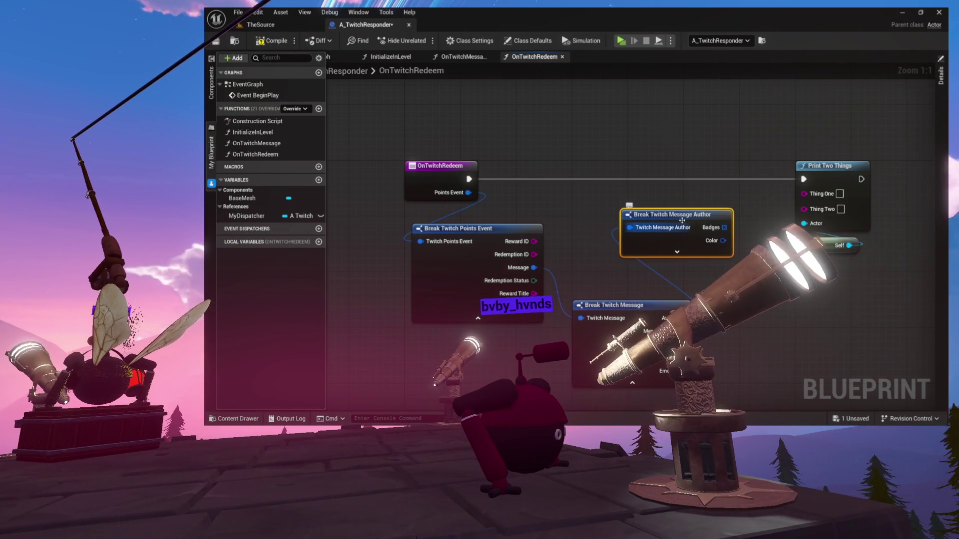
mouse_move(688, 218)
left_mouse_down()
mouse_move(646, 176)
mouse_move(645, 134)
left_mouse_up()
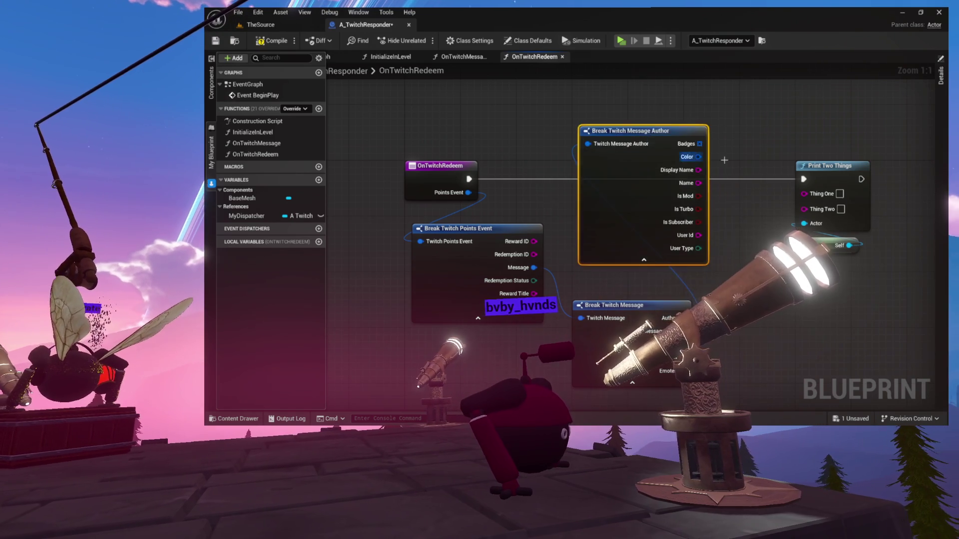
left_click_drag(605, 176, 715, 200)
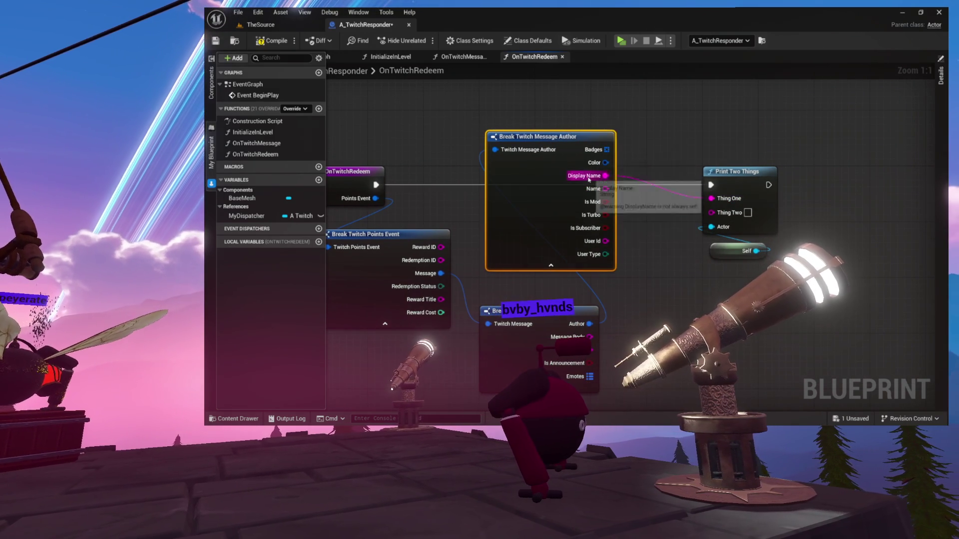
left_click_drag(605, 189, 714, 200)
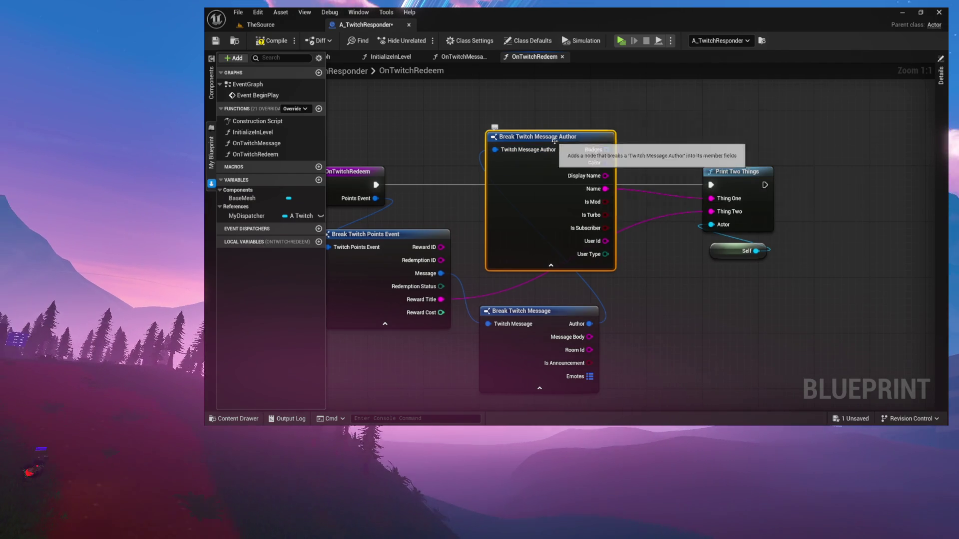
Hide unconnected pins on the author, message and Twitch Points Event Break nodes.
left_click(941, 114)
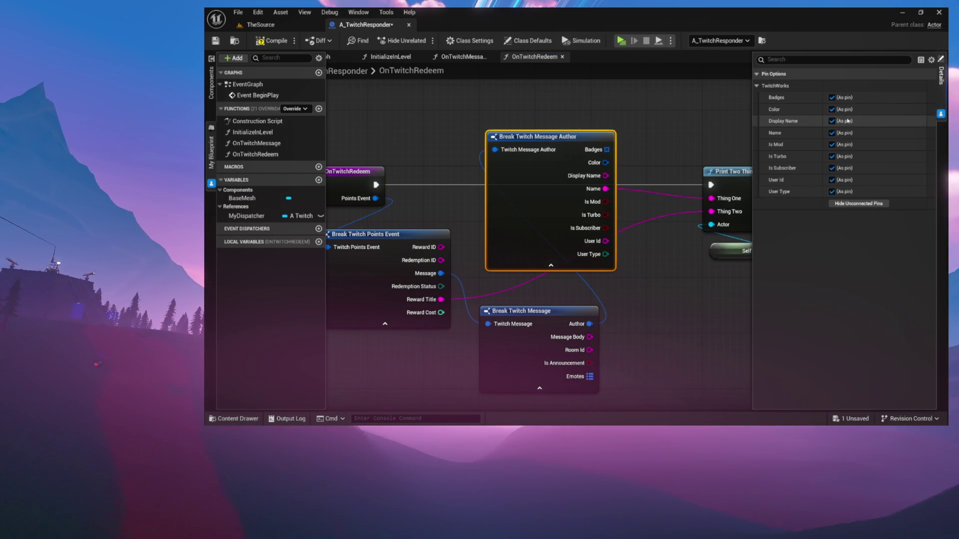
left_click(847, 204)
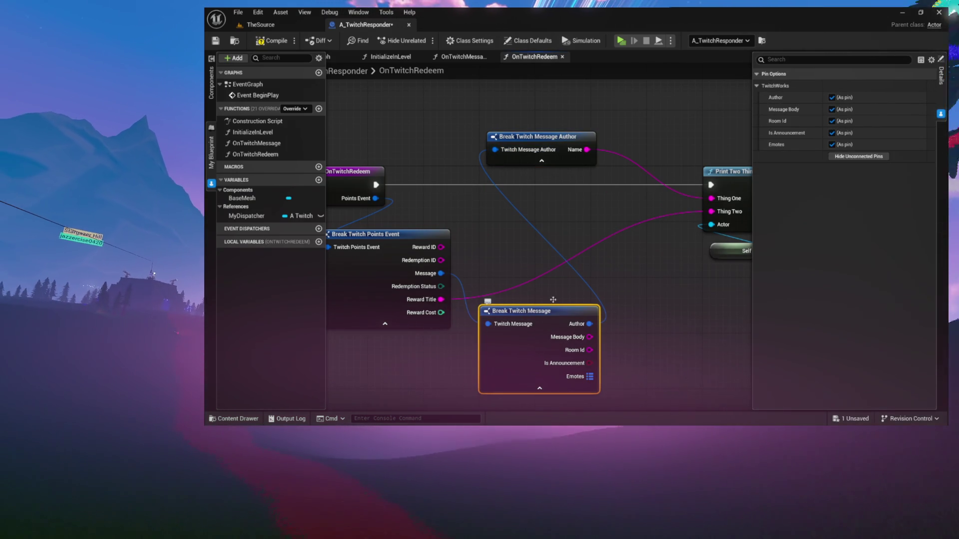
left_click(867, 157)
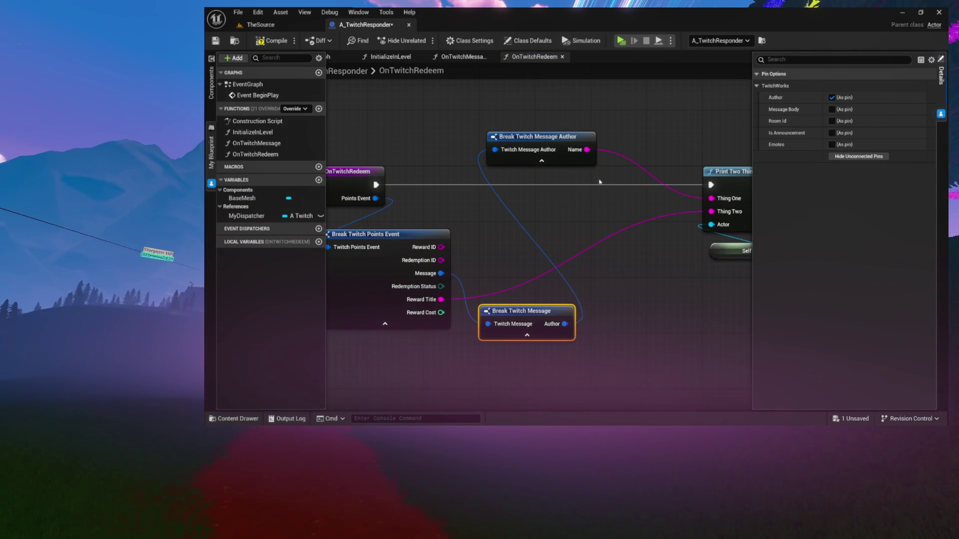
left_click(407, 237)
left_click(859, 167)
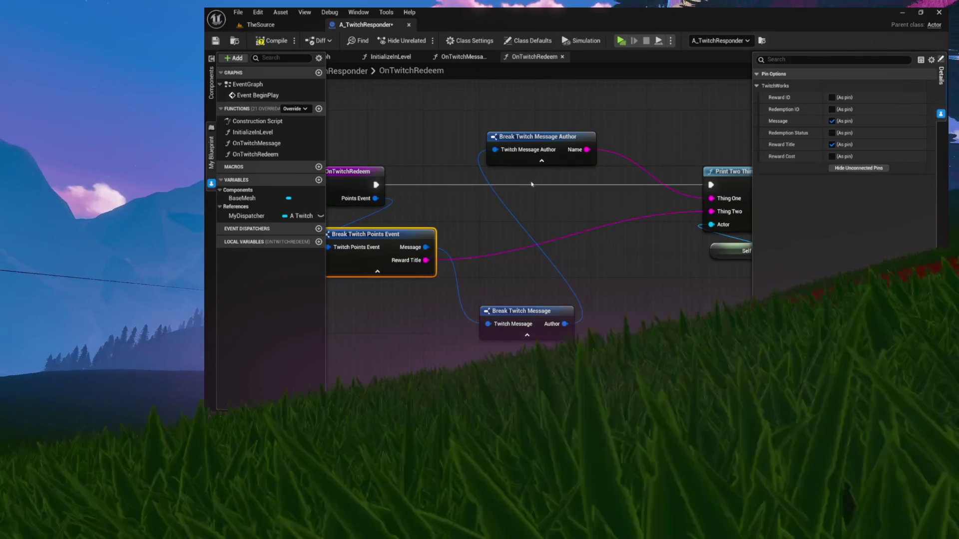
Stack the author Break under the points Break, pull Print Two Things closer, and select all three Breaks.
left_click_drag(382, 239, 486, 225)
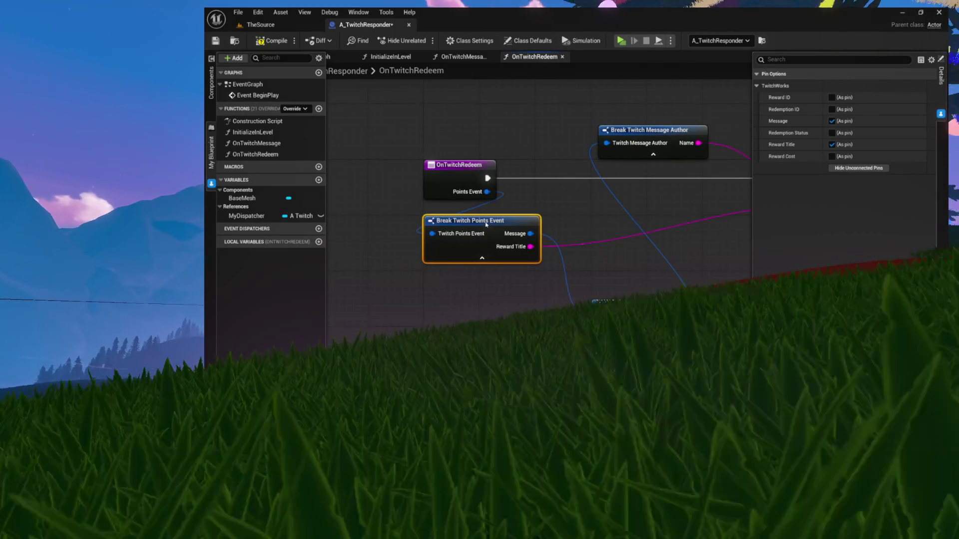
mouse_move(643, 133)
left_mouse_down()
mouse_move(614, 257)
mouse_move(620, 271)
left_mouse_up()
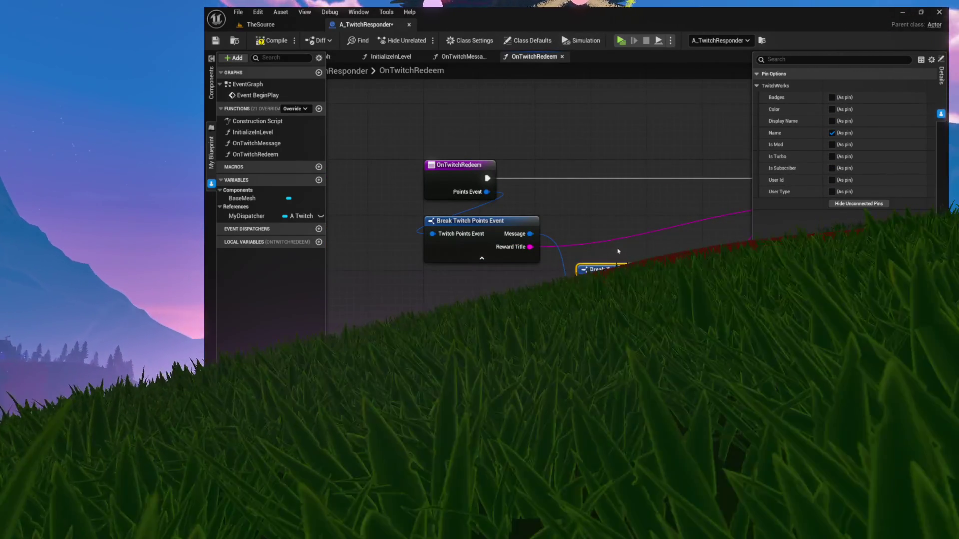
left_click(620, 255)
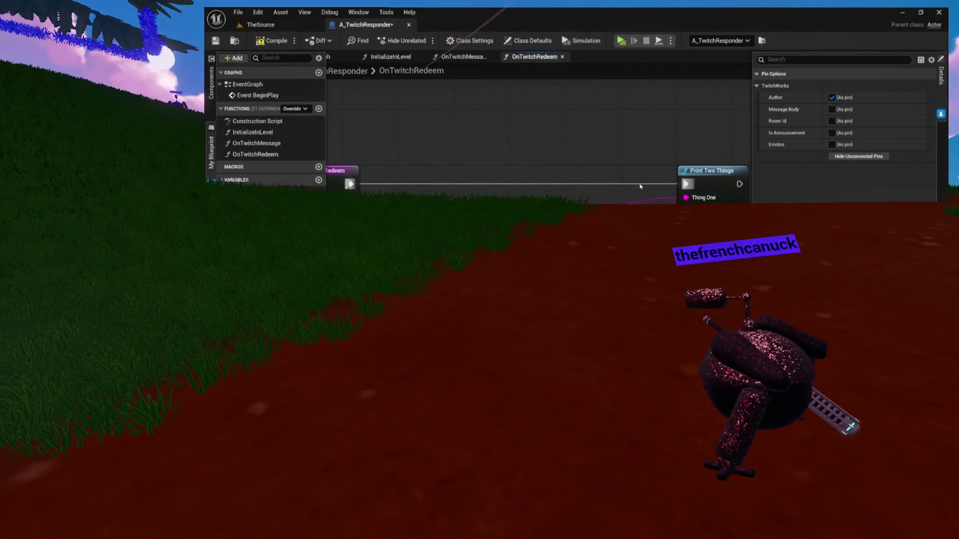
left_click_drag(723, 171, 561, 171)
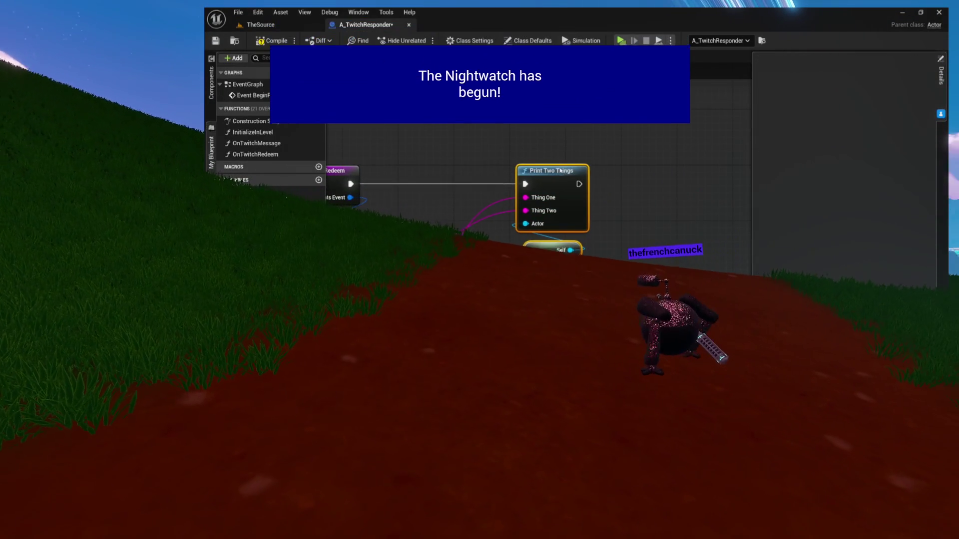
mouse_move(469, 164)
left_mouse_down()
mouse_move(538, 162)
mouse_move(495, 148)
mouse_move(544, 145)
mouse_move(553, 186)
left_mouse_up()
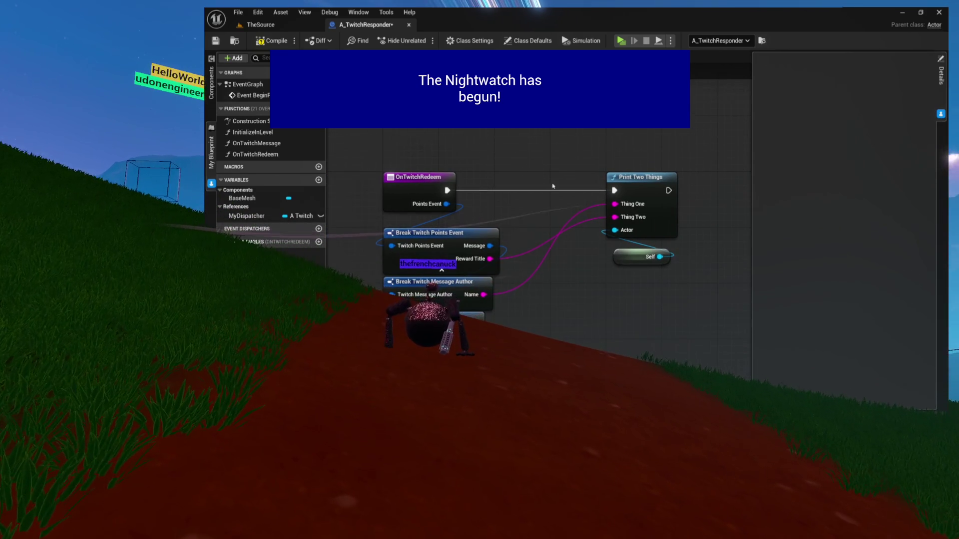
left_click_drag(504, 223, 390, 349)
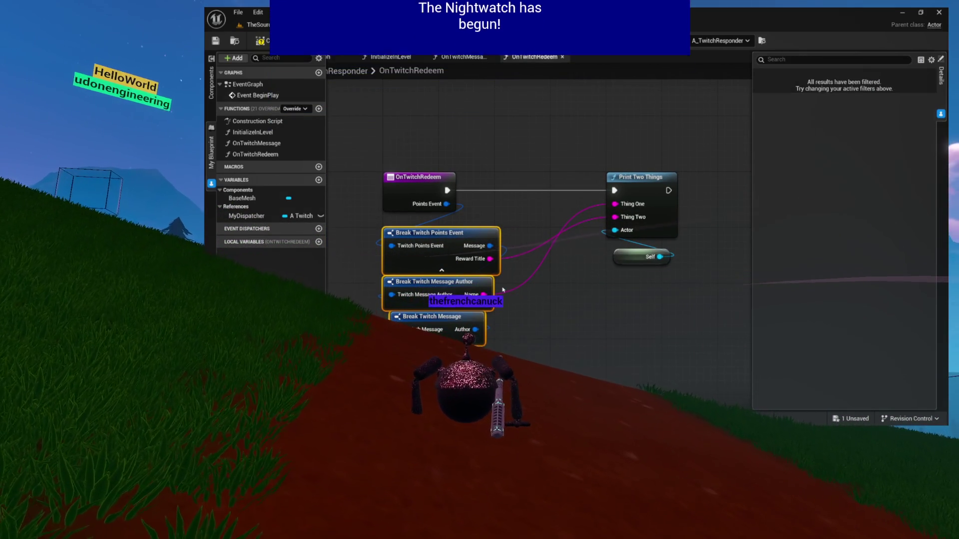
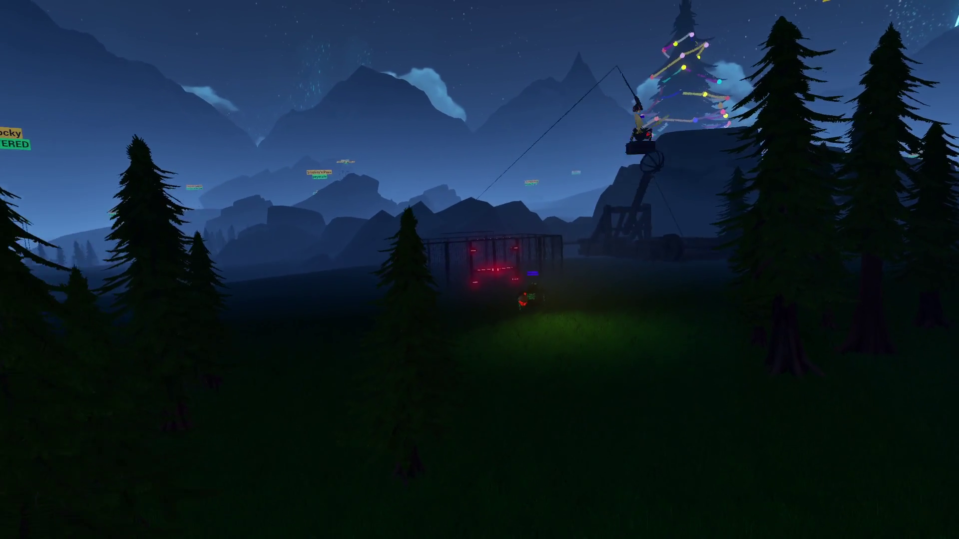
Steer the view out of the pine trees and up over the rocks toward the mountains.
key("s")
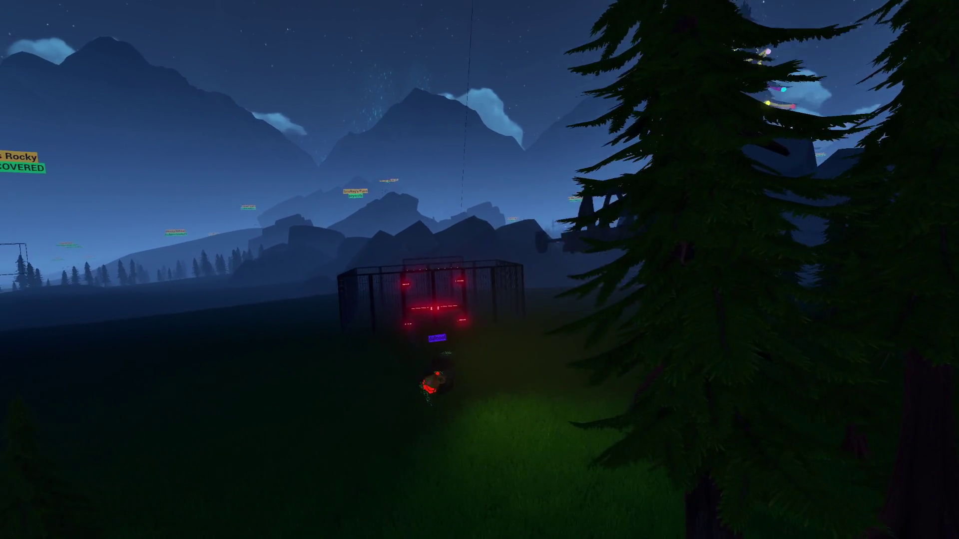
key("a")
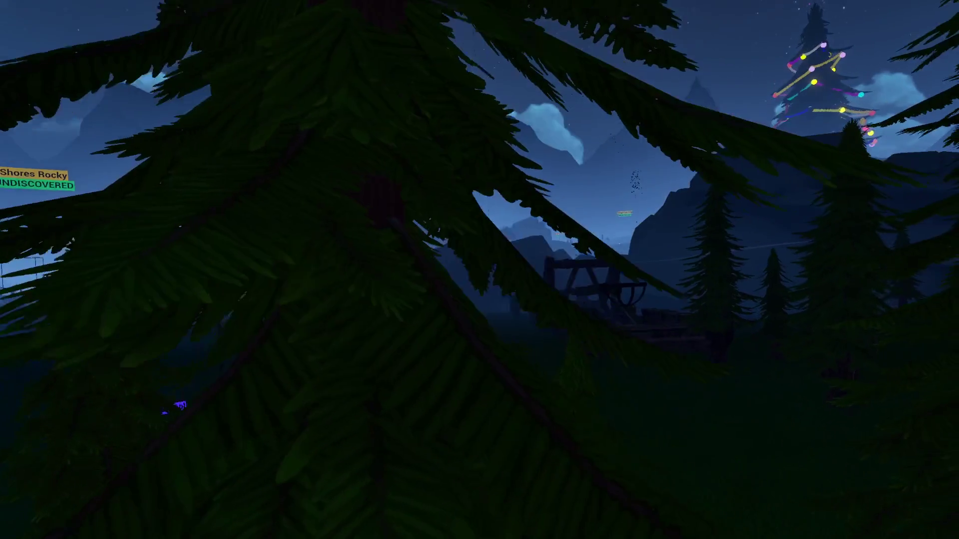
key("d")
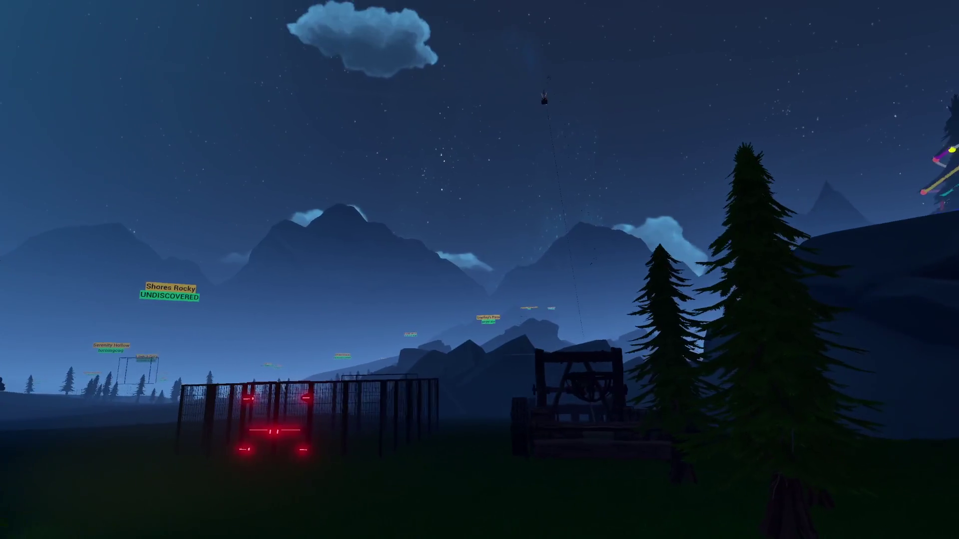
key("d")
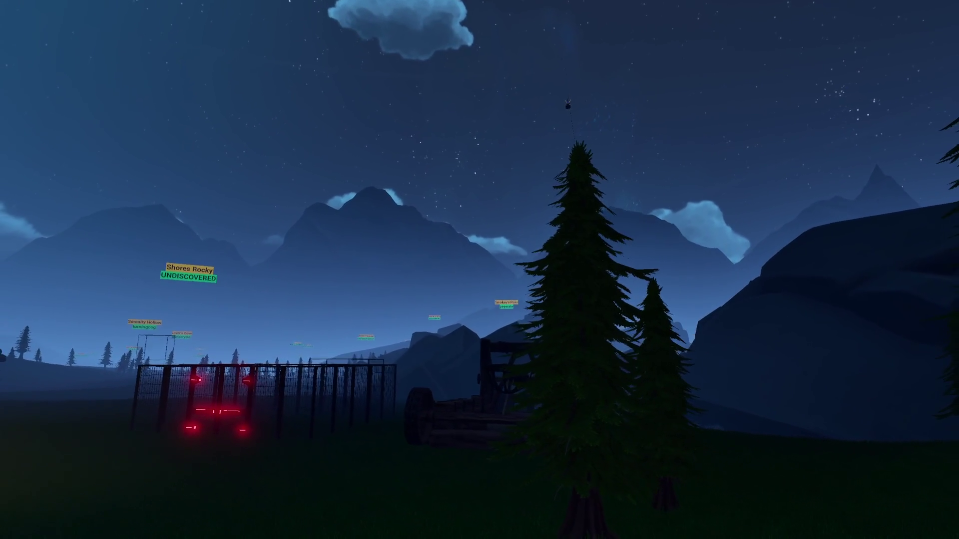
key("w")
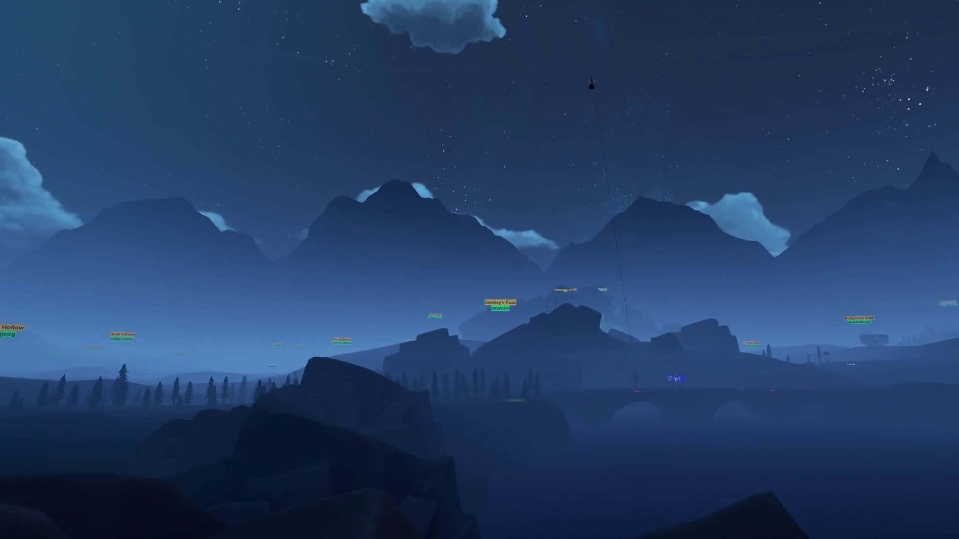
Fly toward the character on the zipline and circle around the rider.
key("w")
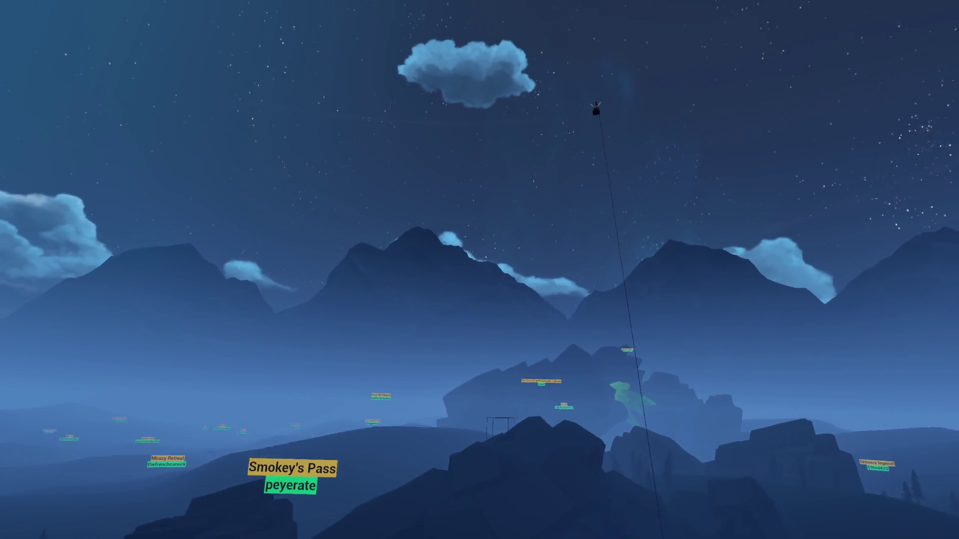
key("w")
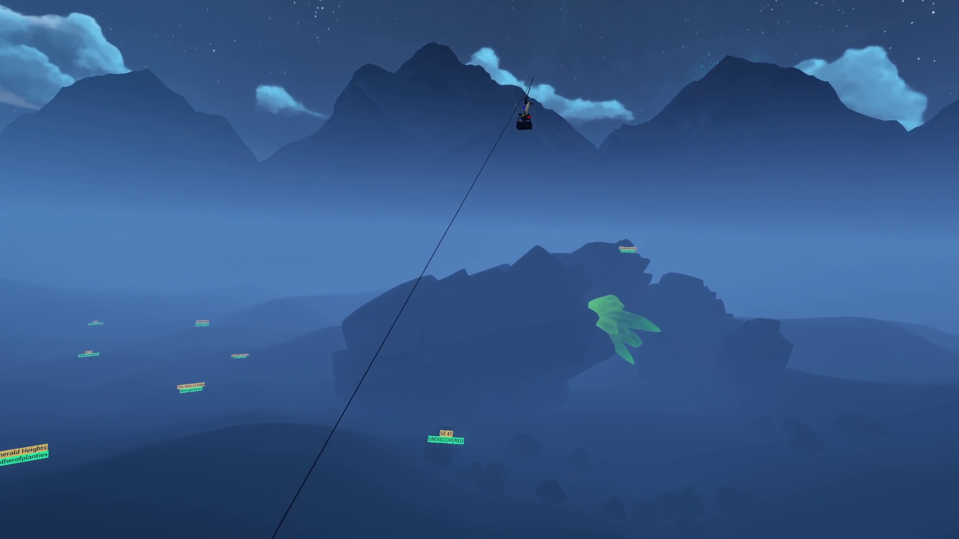
key("d")
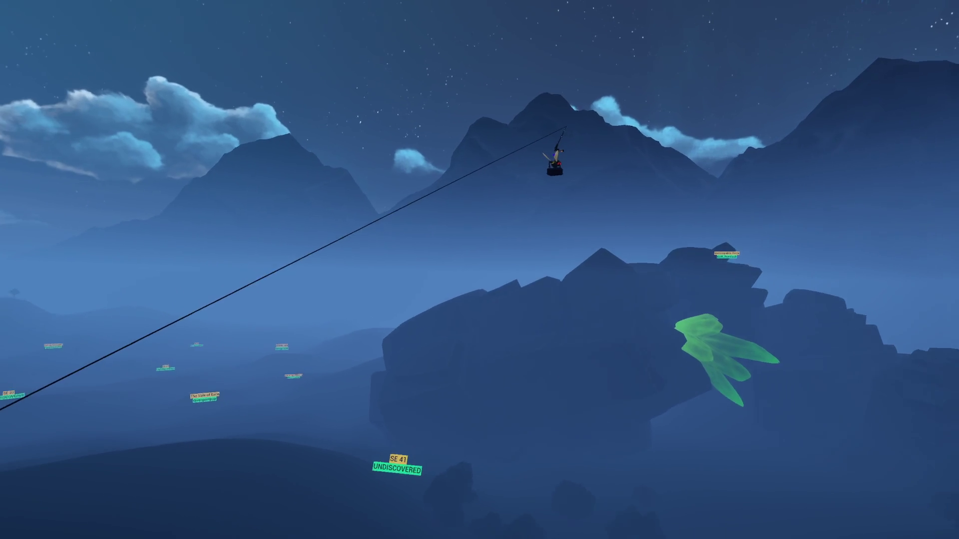
key("d")
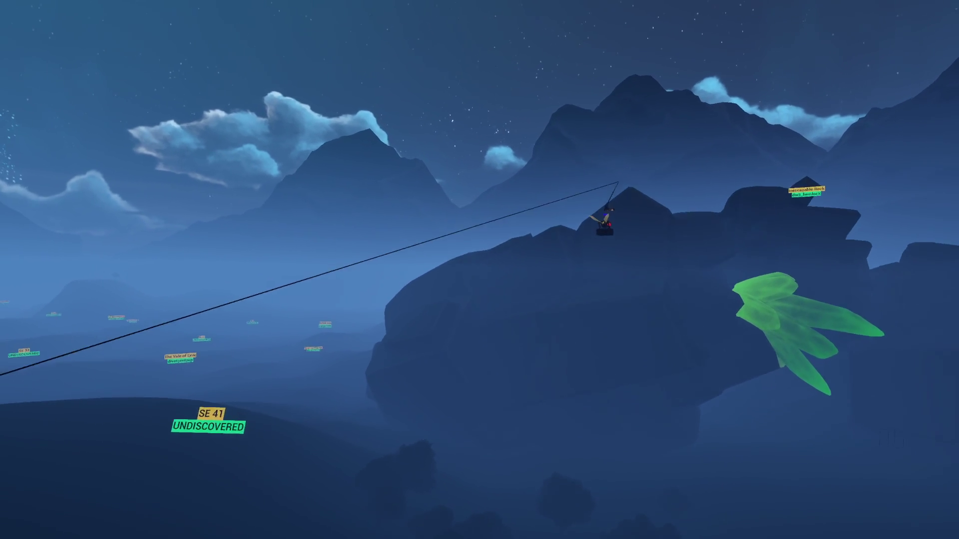
key("d")
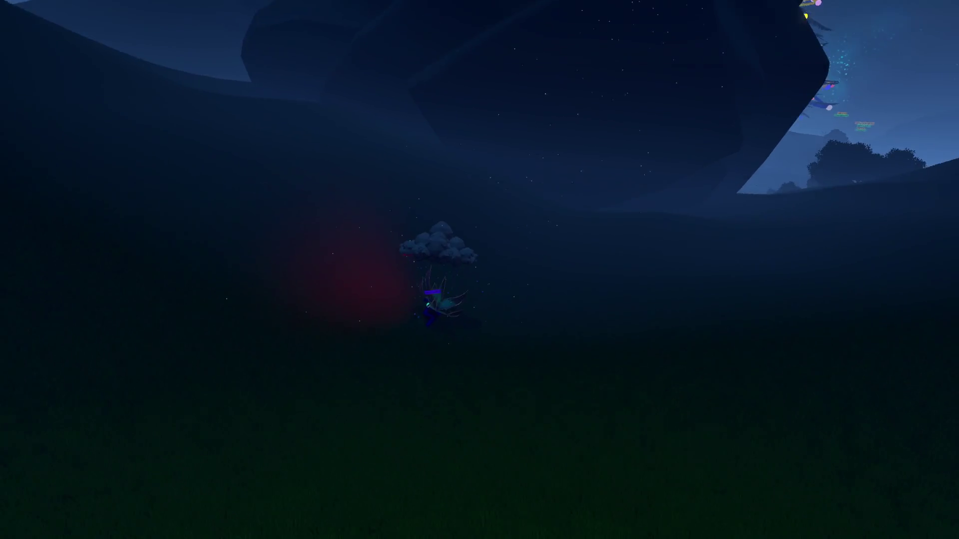
Walk past the dark rock and climb the grassy hillside toward the decorated tree.
key("a")
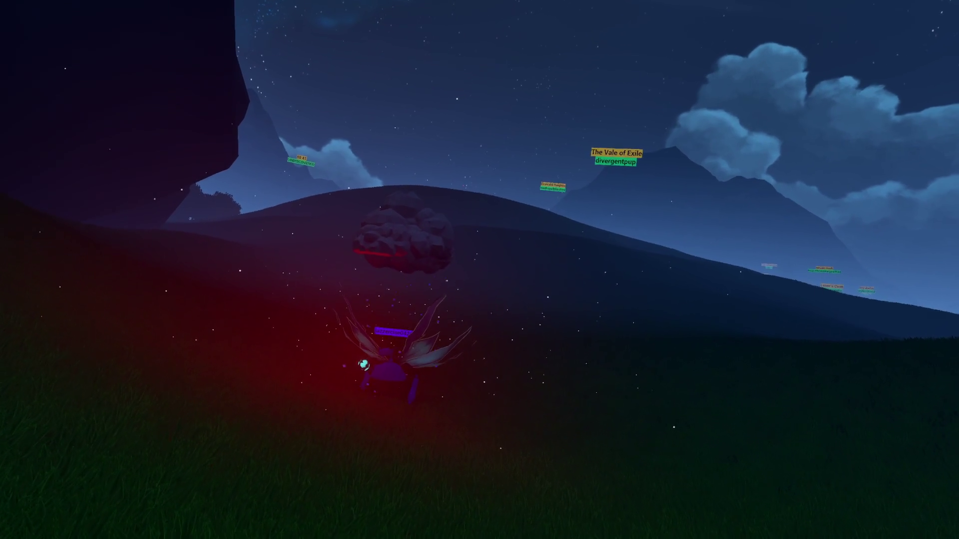
key("w")
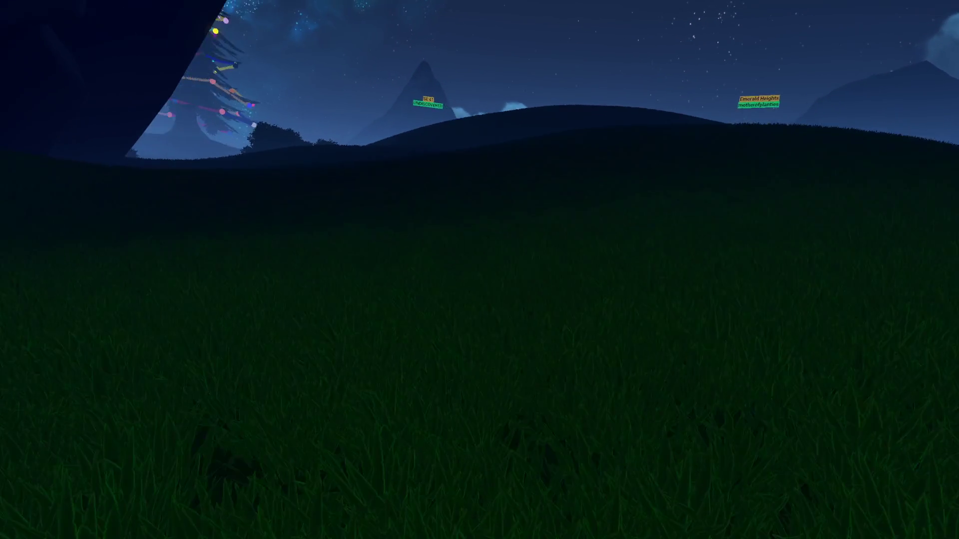
key("a")
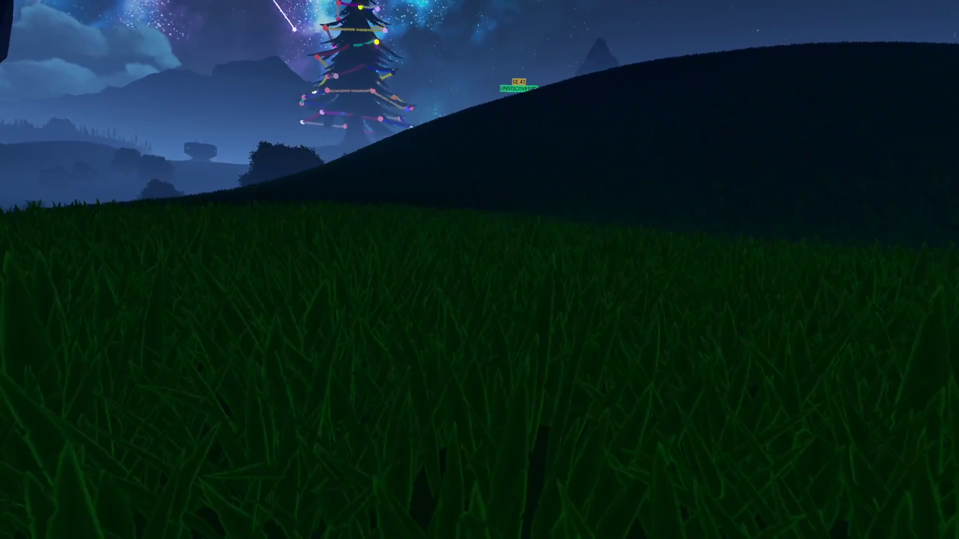
key("a")
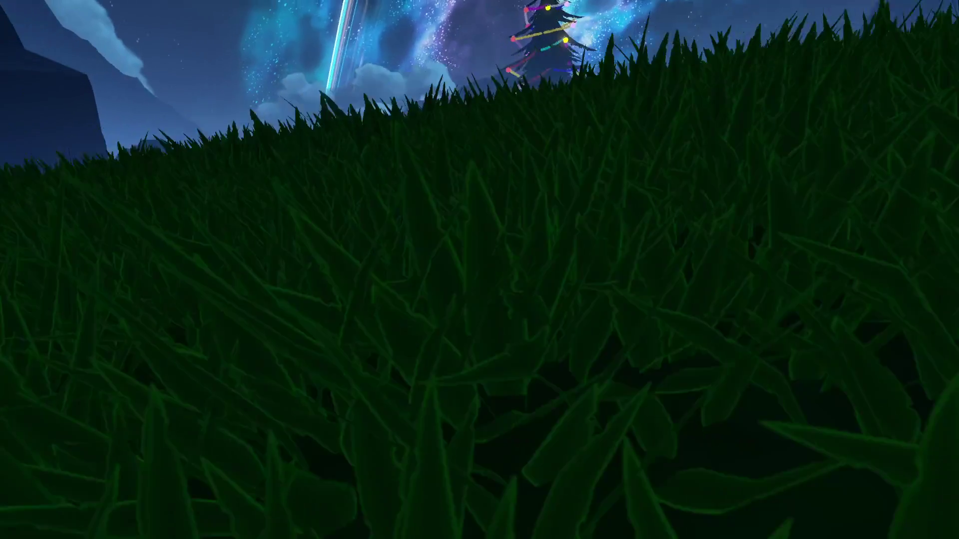
key("w")
key("w")
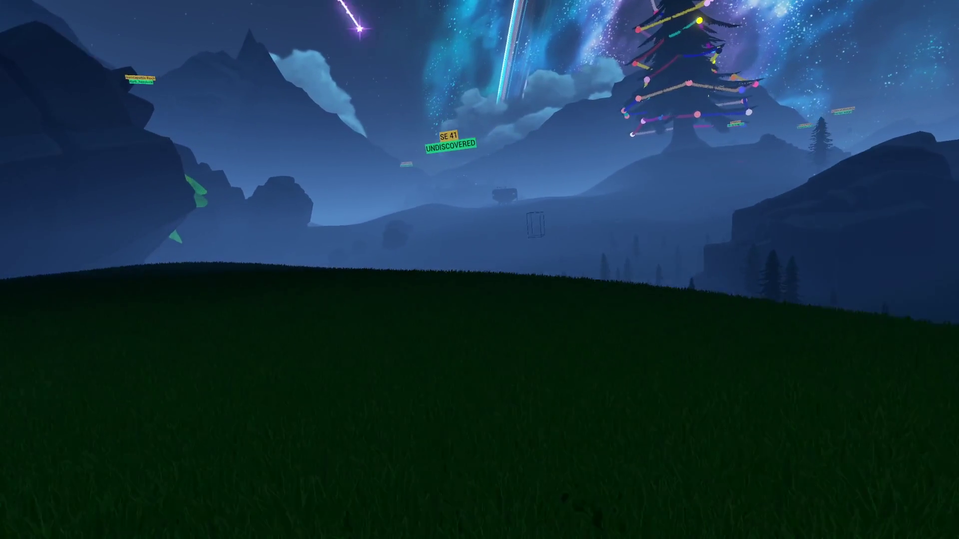
Back away over the rocks past the Record Fish board down to the stone bridge.
key("a")
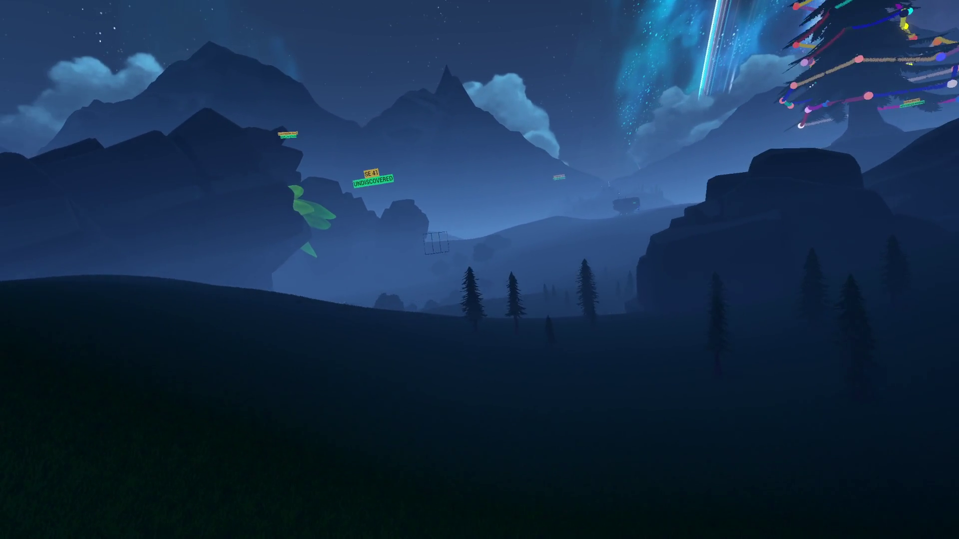
key("w")
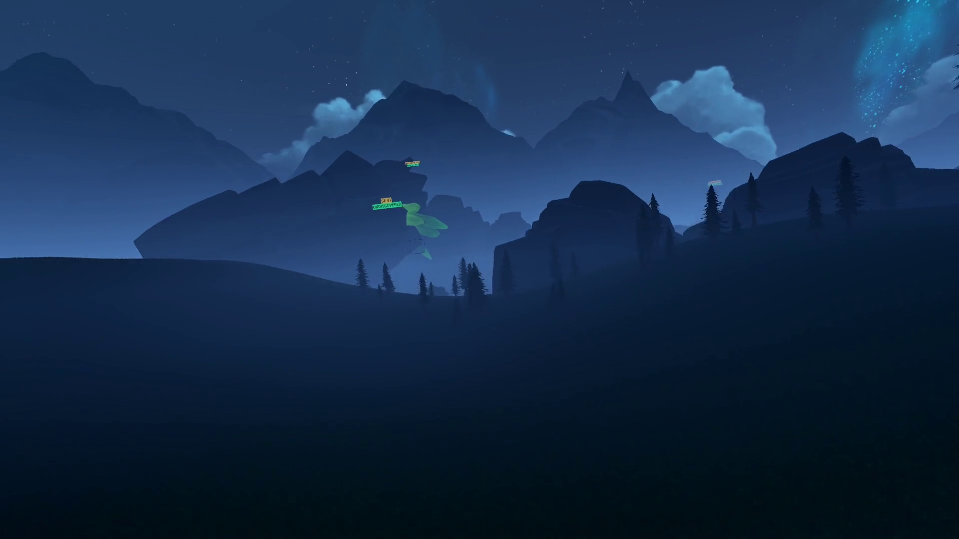
key("s")
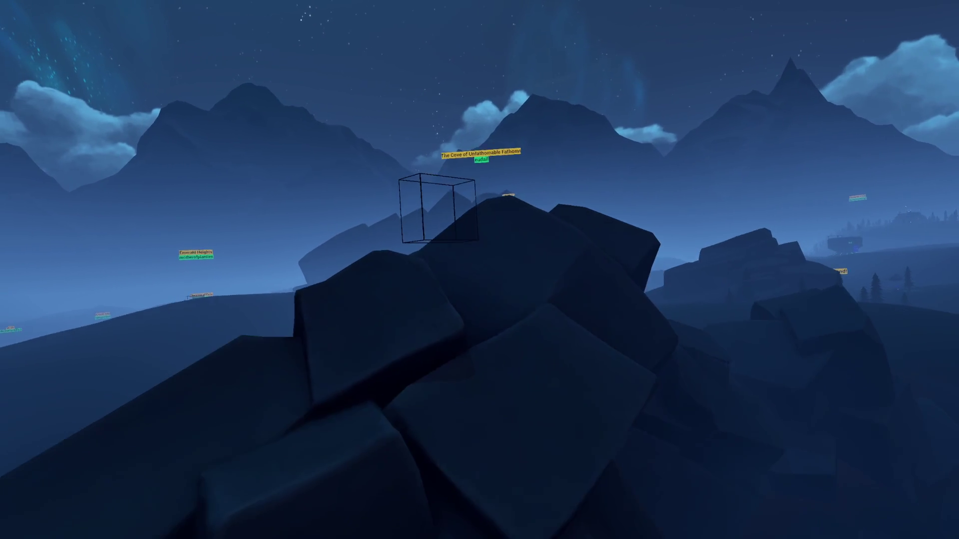
key("s")
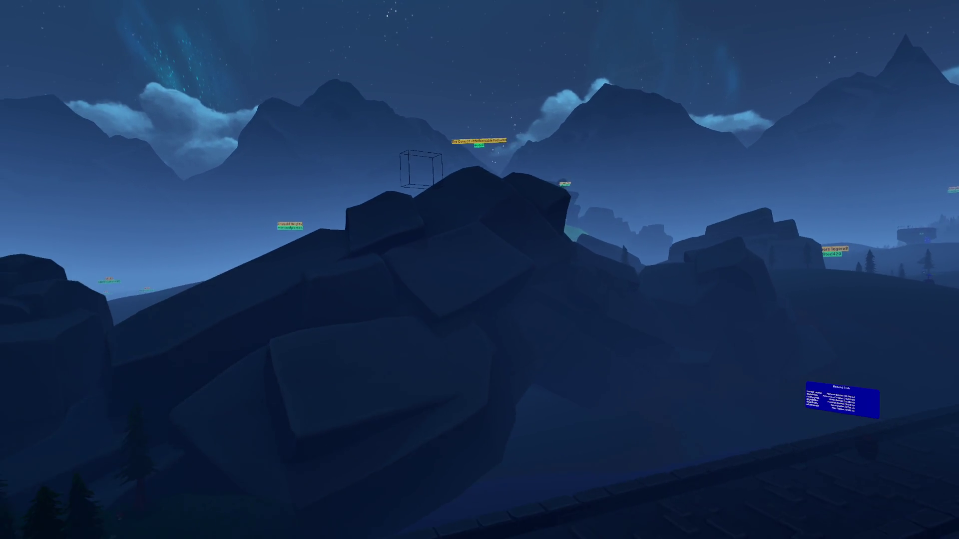
key("s")
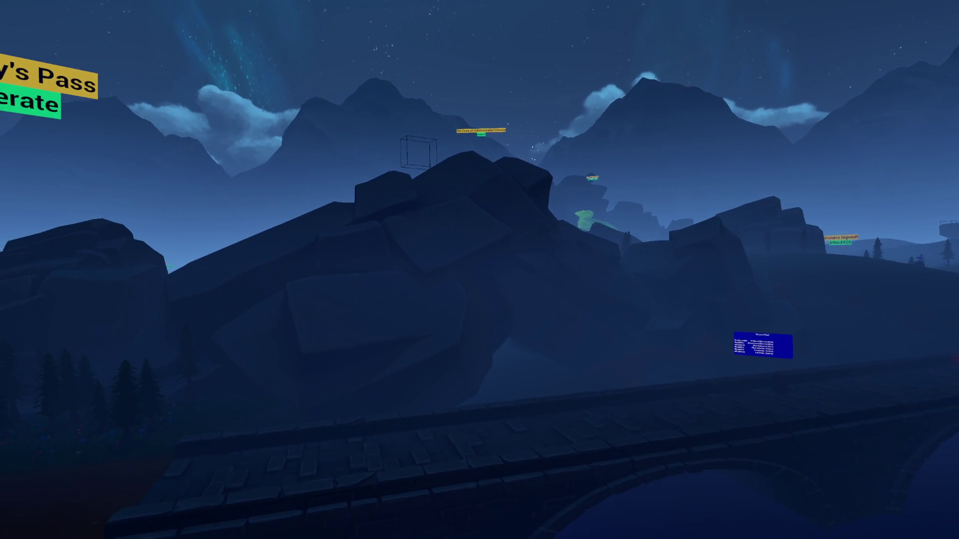
key("d")
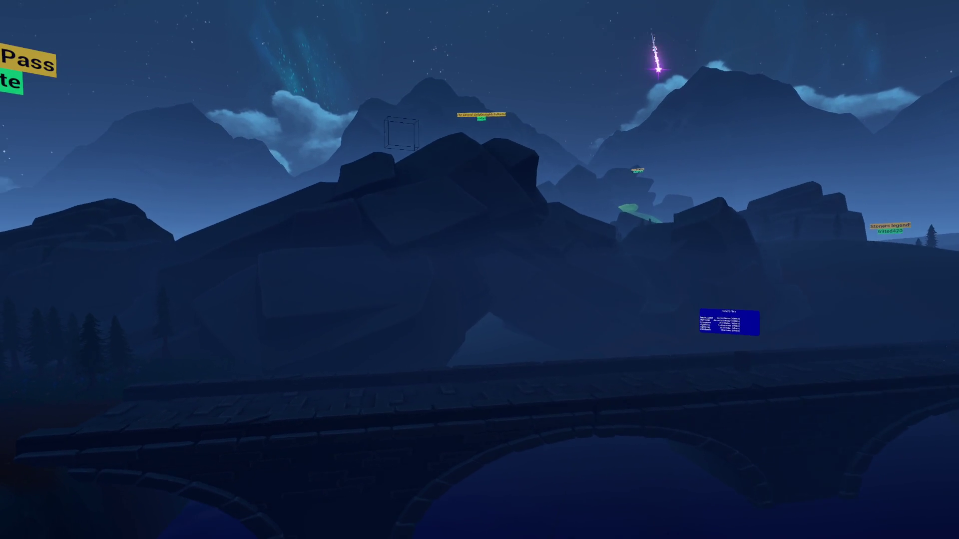
key("w")
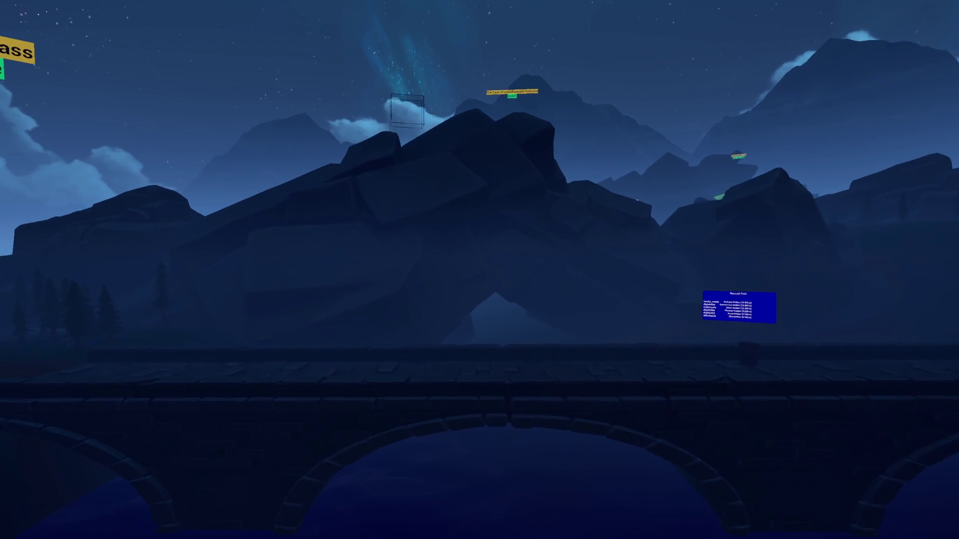
key("w")
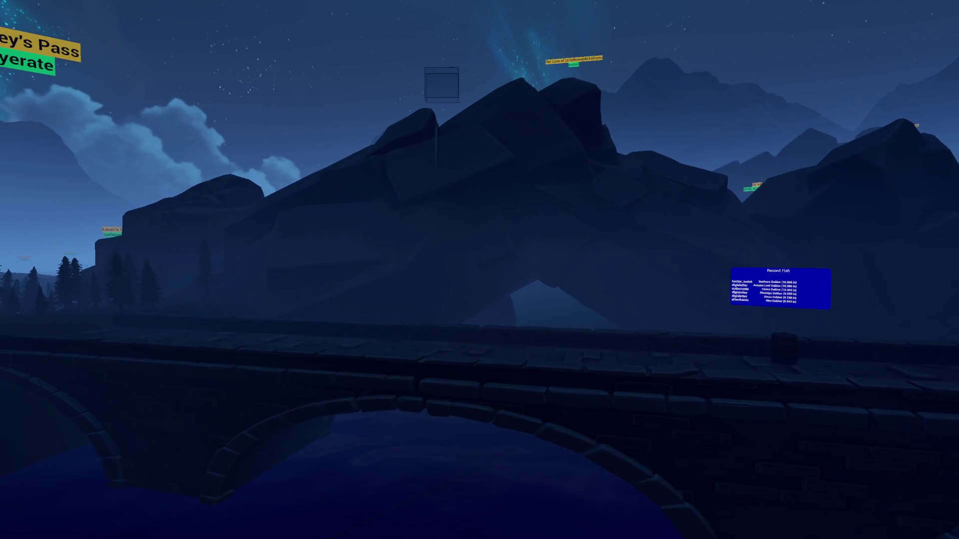
key("w")
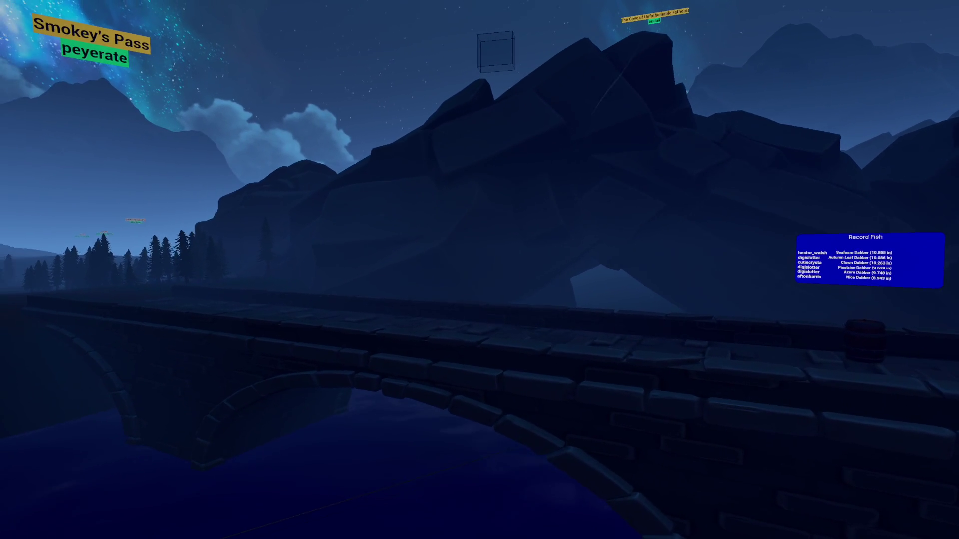
Walk along the Fishing Bridge and step off onto the far bank.
key("d")
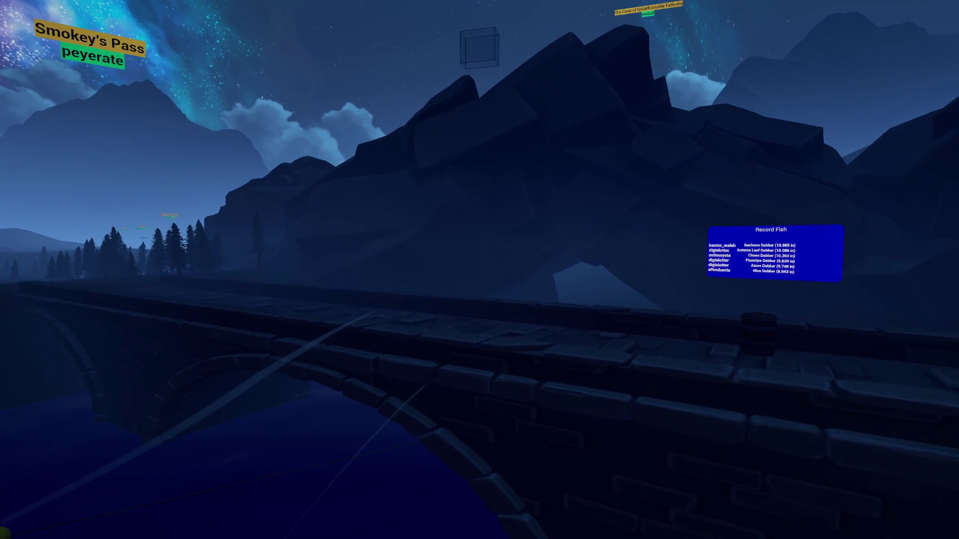
key("d")
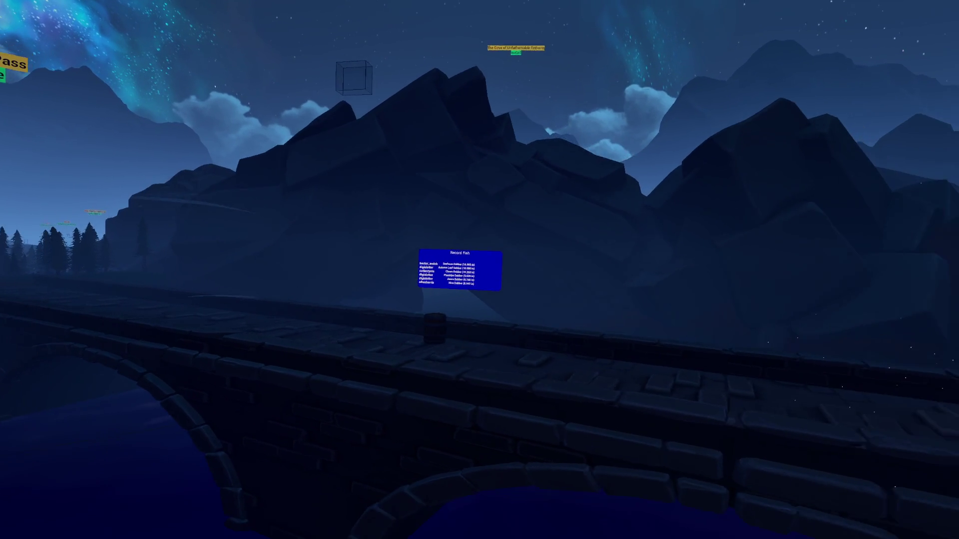
key("w")
key("d")
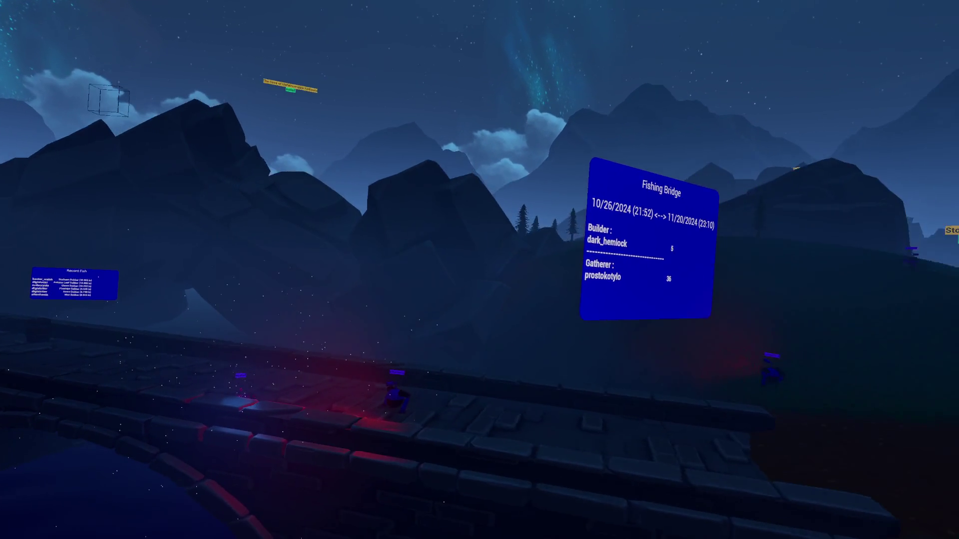
key("w")
key("d")
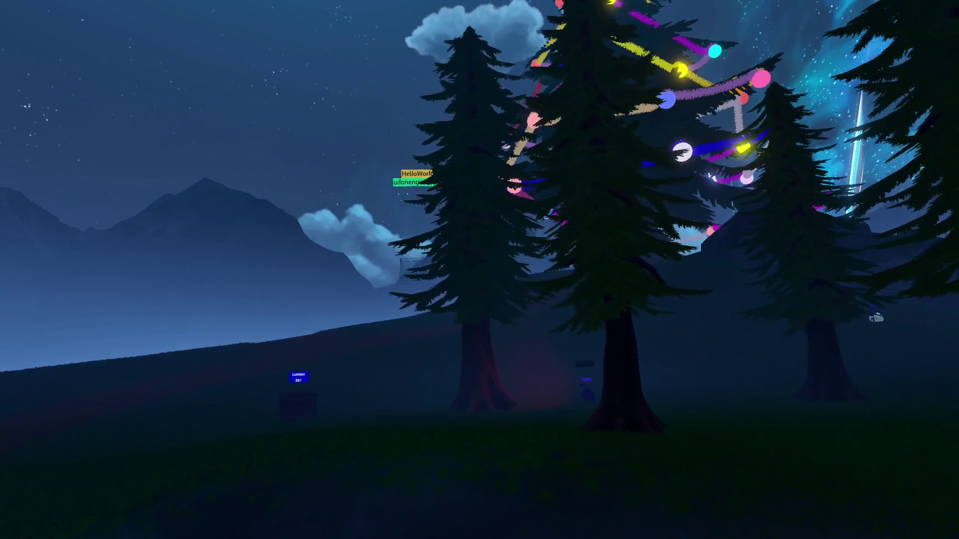
Walk past the pines to the Christmas tree and climb over the rocks beside it.
key("w")
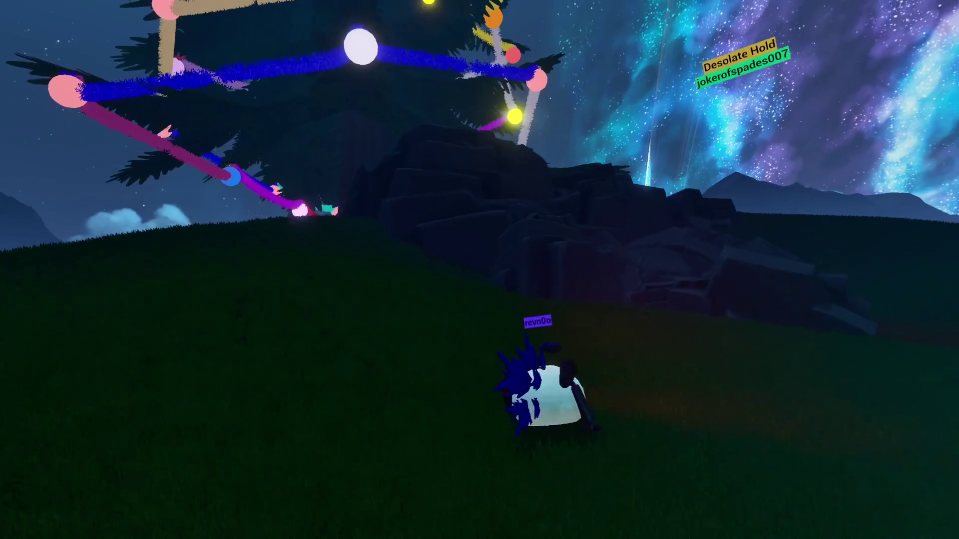
key("w")
key("w")
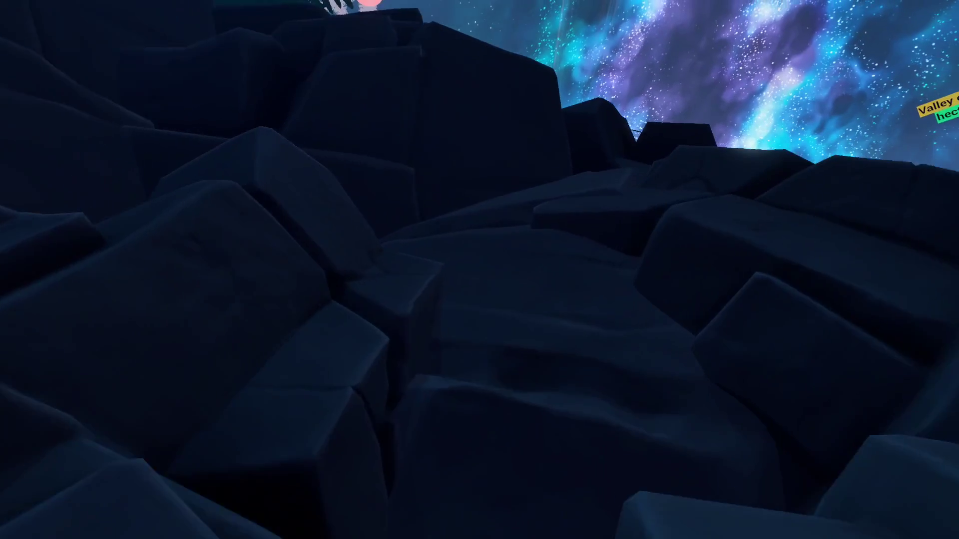
key("w")
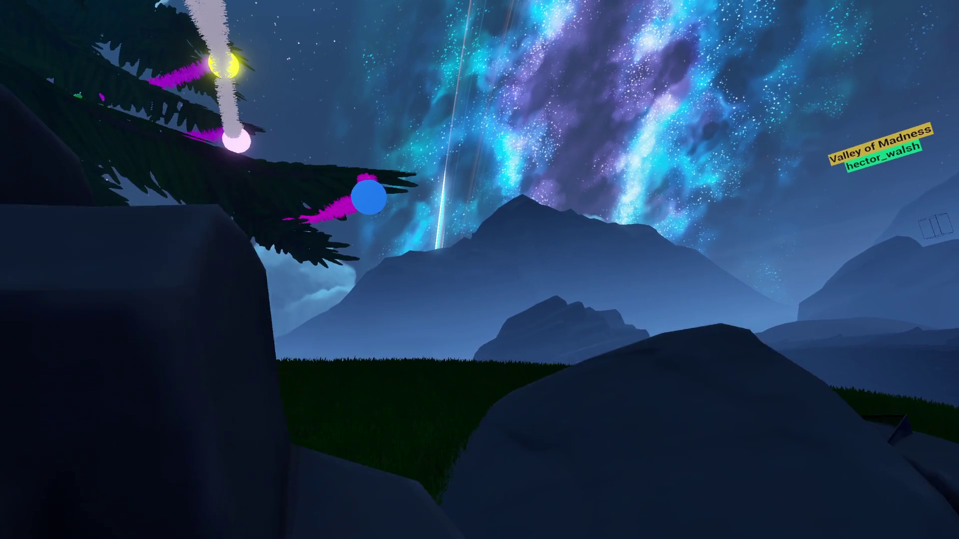
key("w")
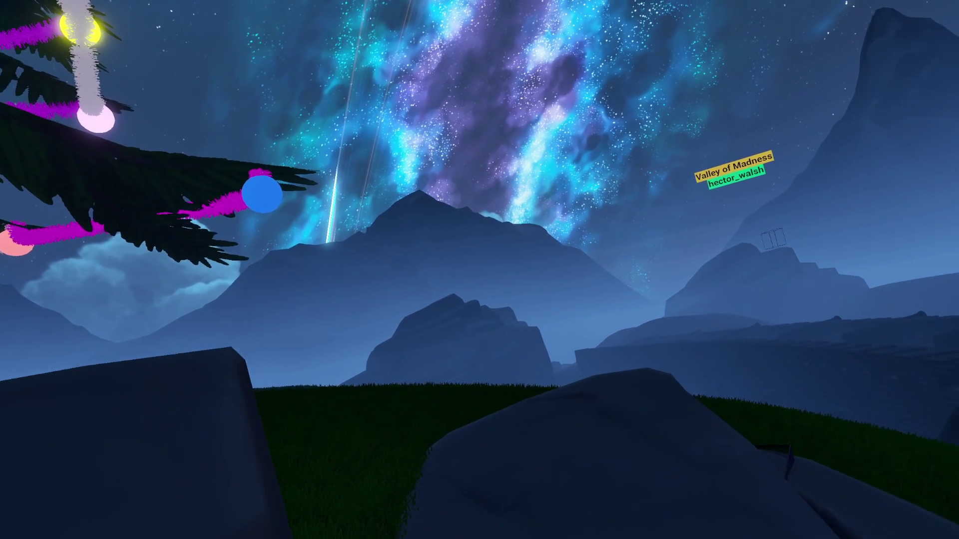
Continue along the grassy slope toward the valley and its pine trees.
key("w")
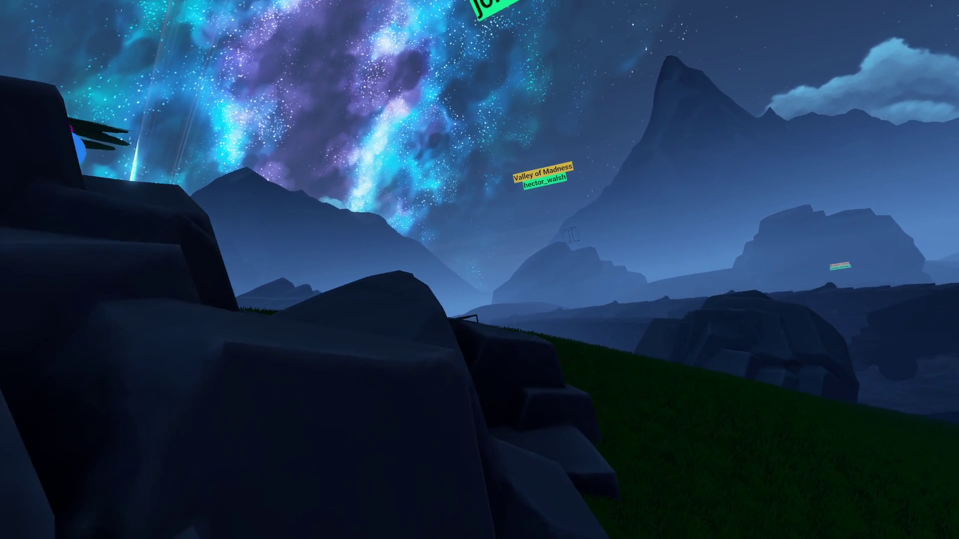
key("w")
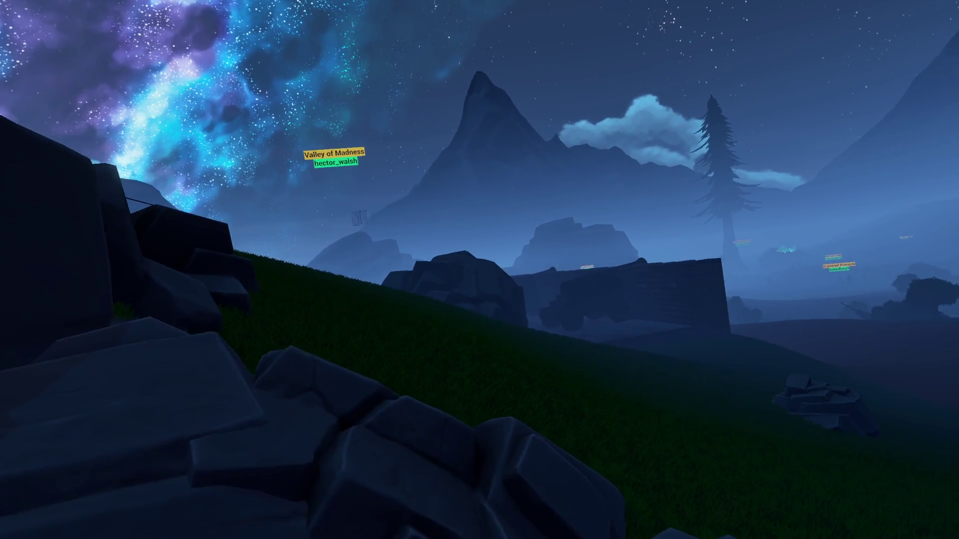
key("w")
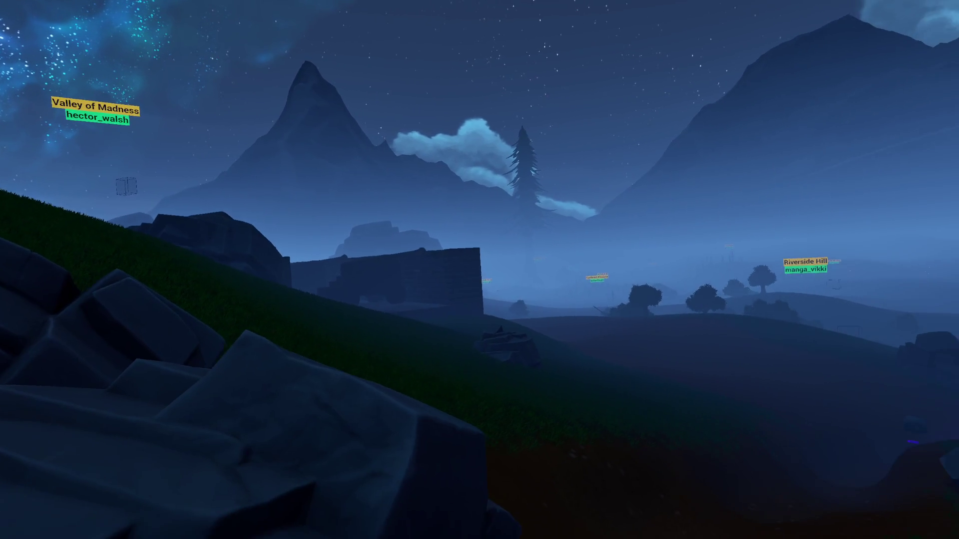
key("w")
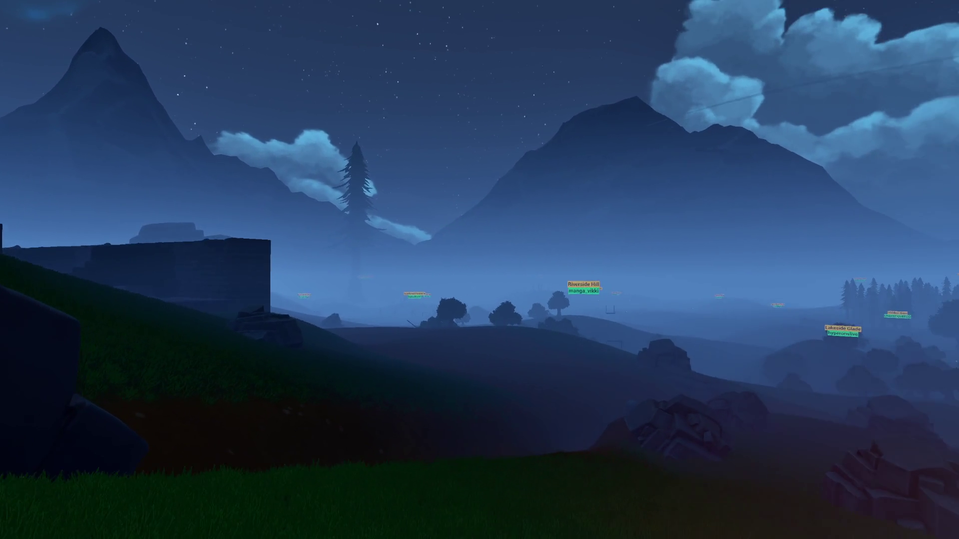
key("w")
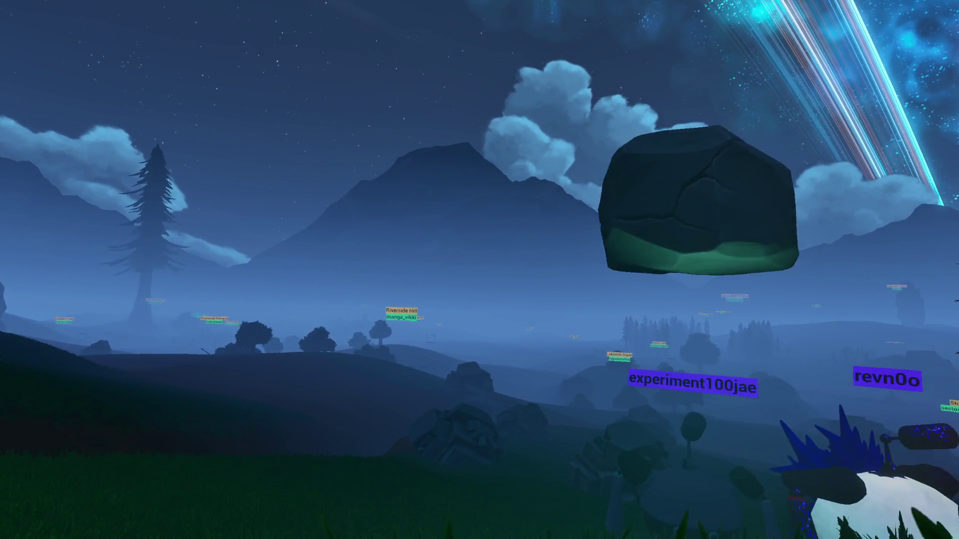
key("w")
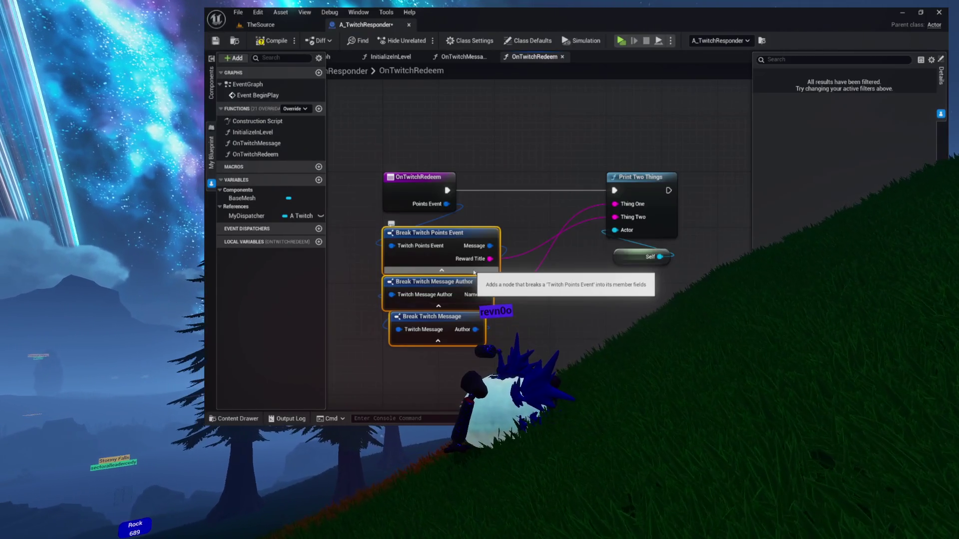
Marquee-select the three Break nodes in OnTwitchRedeem and move them right and up.
left_click_drag(678, 240, 661, 254)
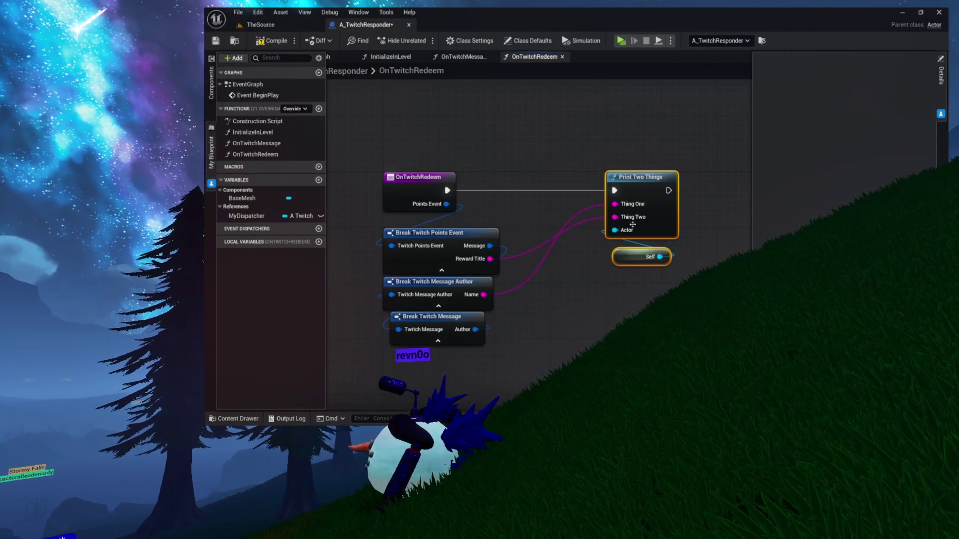
mouse_move(716, 180)
left_mouse_down()
mouse_move(584, 179)
mouse_move(607, 177)
left_mouse_up()
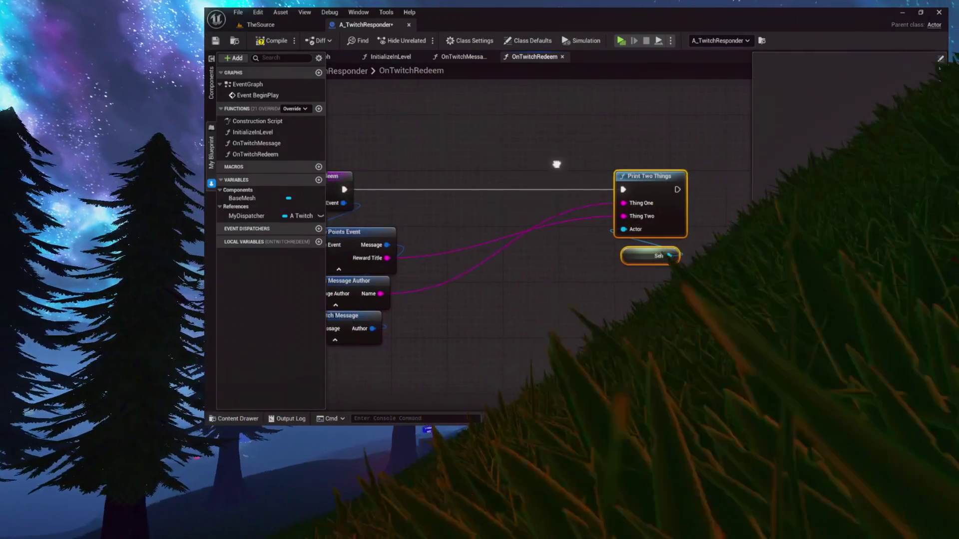
left_click_drag(529, 161, 661, 160)
left_click_drag(489, 360, 430, 274)
mouse_move(427, 238)
left_mouse_down()
mouse_move(561, 224)
mouse_move(539, 216)
left_mouse_up()
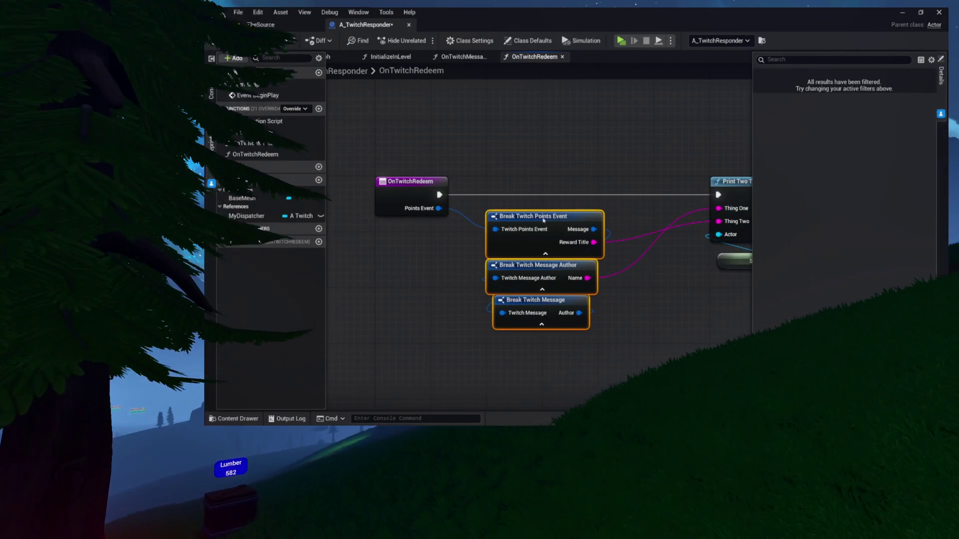
Move Print Two Things and Self beside the Break nodes, recentre the graph, and save with Ctrl+S.
left_click_drag(660, 215, 533, 218)
left_click_drag(575, 172, 673, 298)
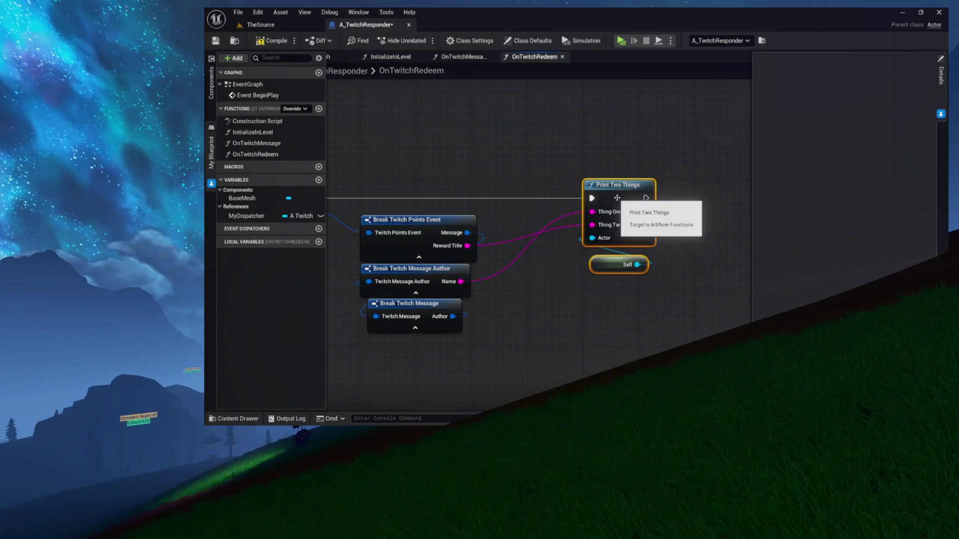
left_click_drag(614, 200, 559, 200)
left_click_drag(498, 192, 602, 201)
left_click(601, 201)
left_click_drag(557, 178, 599, 188)
key("ctrl+s")
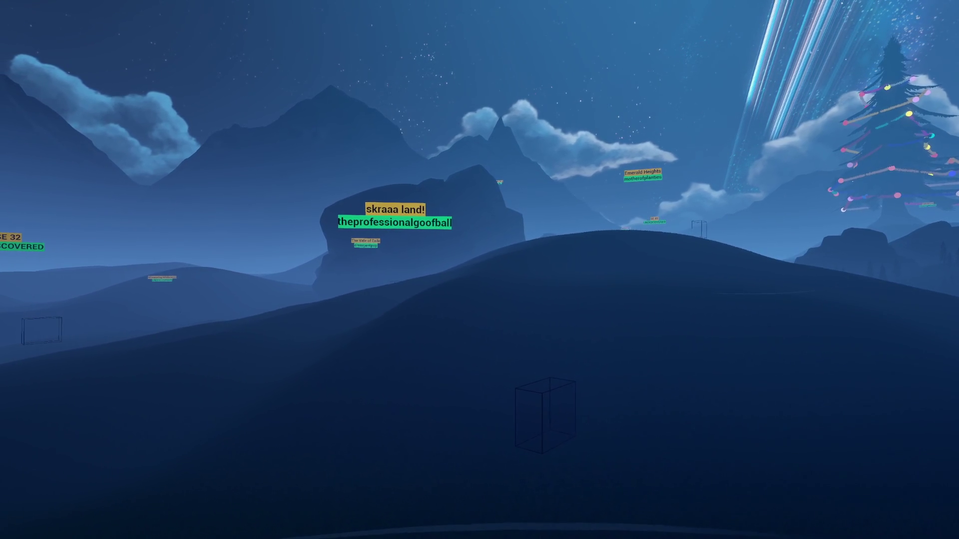
Alt+Tab from the game back to the Unreal editor.
key("alt+Tab")
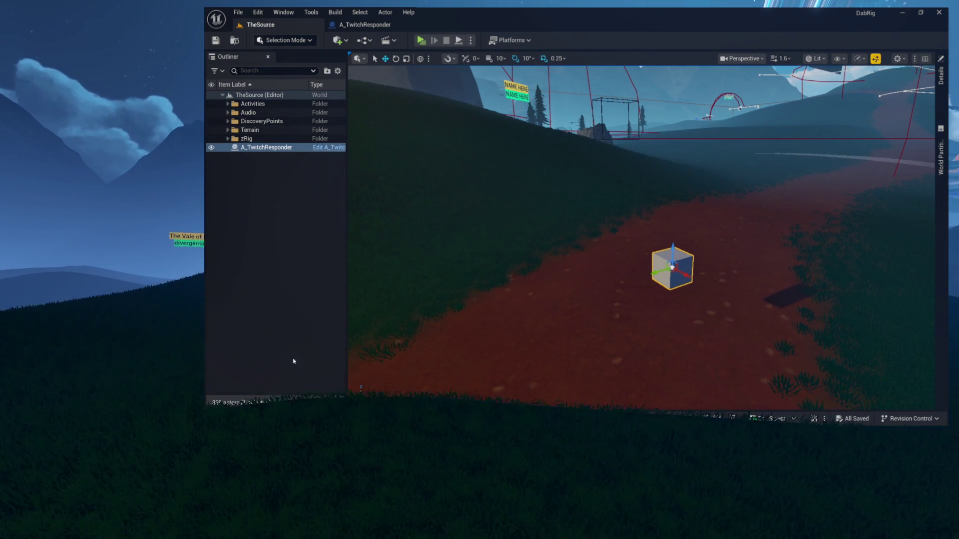
Clear the Output Log with Clear Log, close the log drawer, and press Play.
key("ctrl+shift+space")
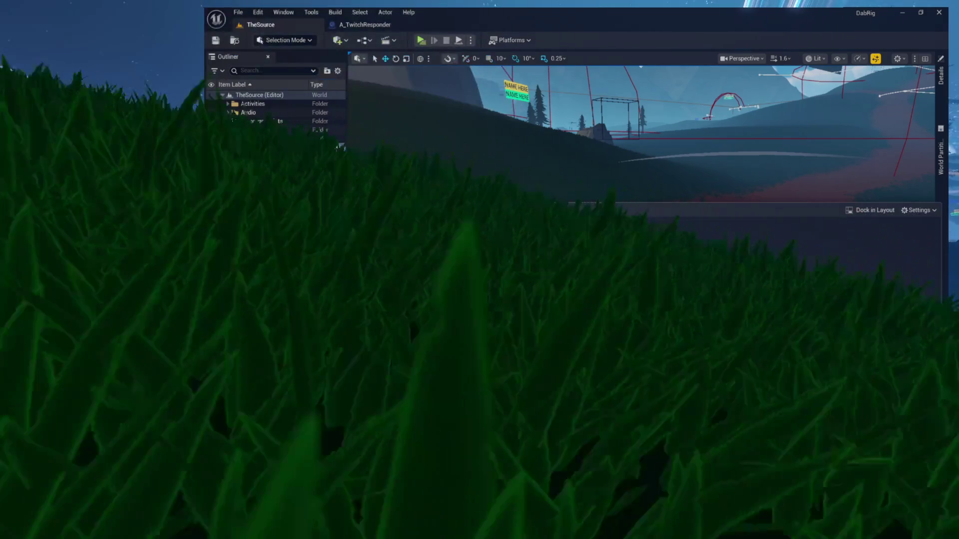
right_click(375, 212)
left_click(406, 219)
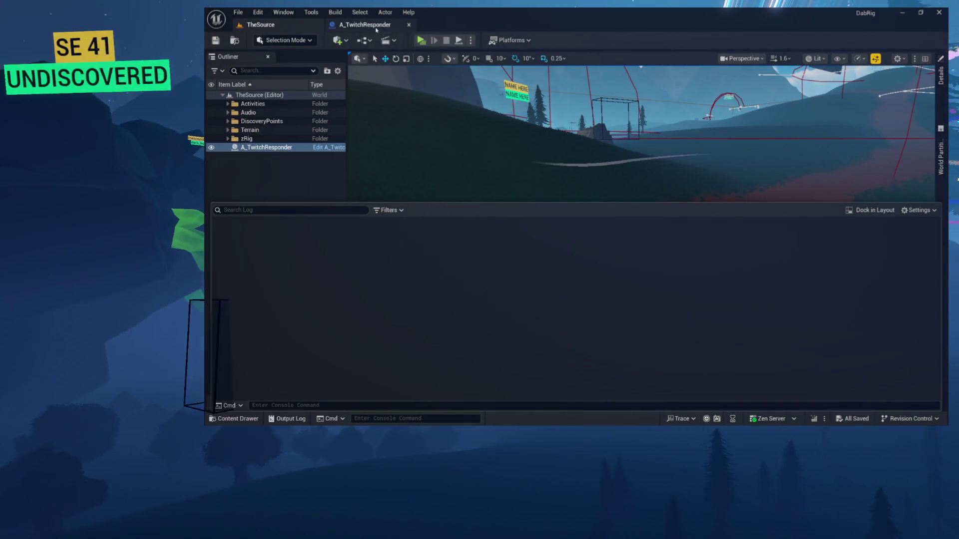
key("ctrl+shift+space")
left_click(419, 41)
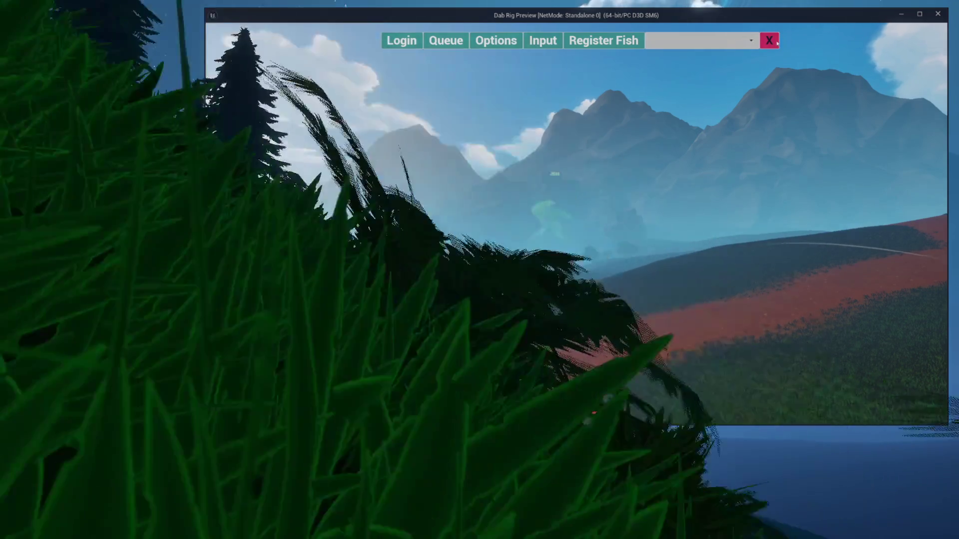
In the preview's Input controls, choose the 'highlight' command and send it.
left_click(382, 405)
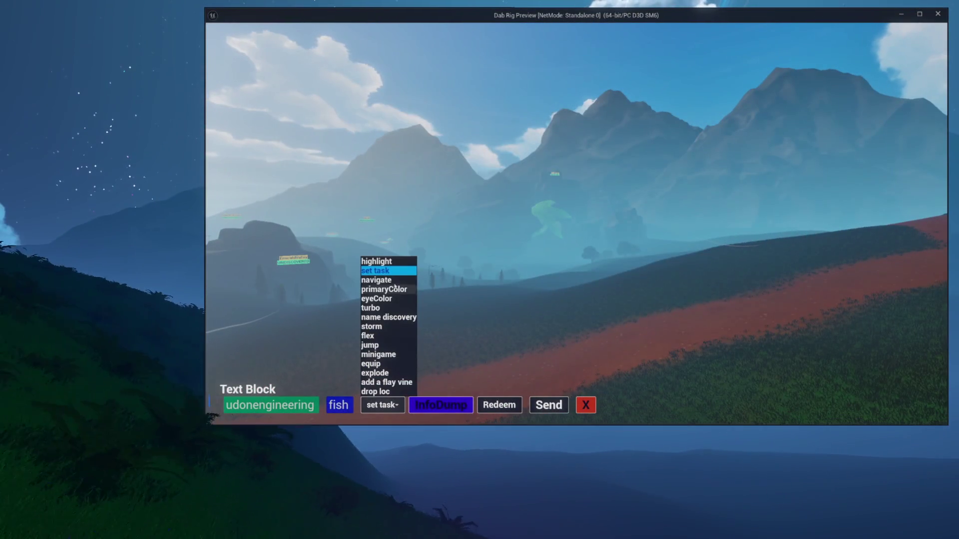
left_click(388, 318)
left_click(358, 402)
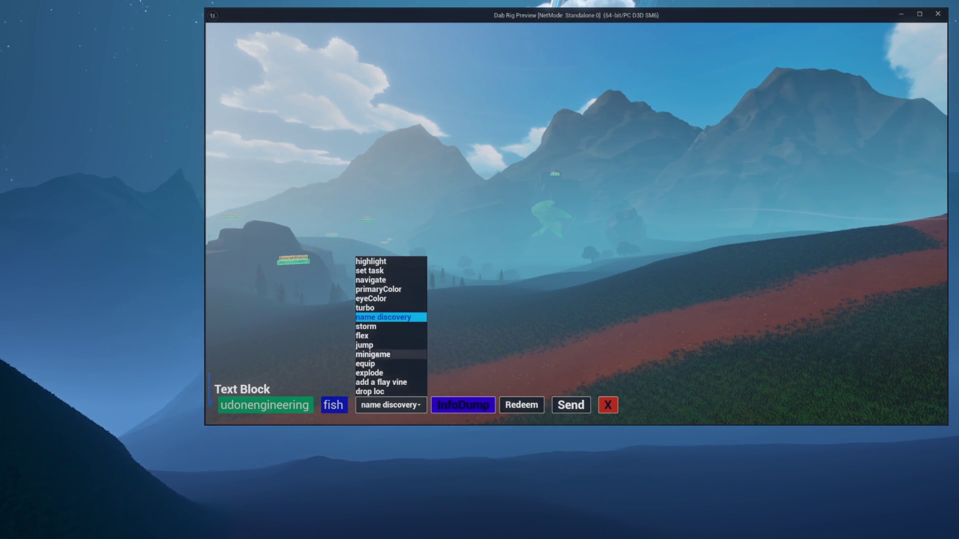
left_click(375, 262)
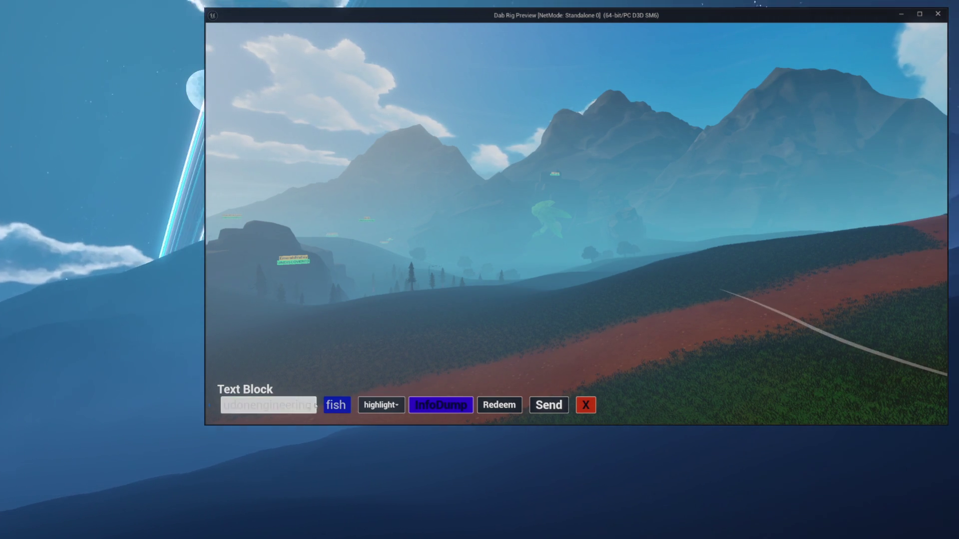
left_click(494, 410)
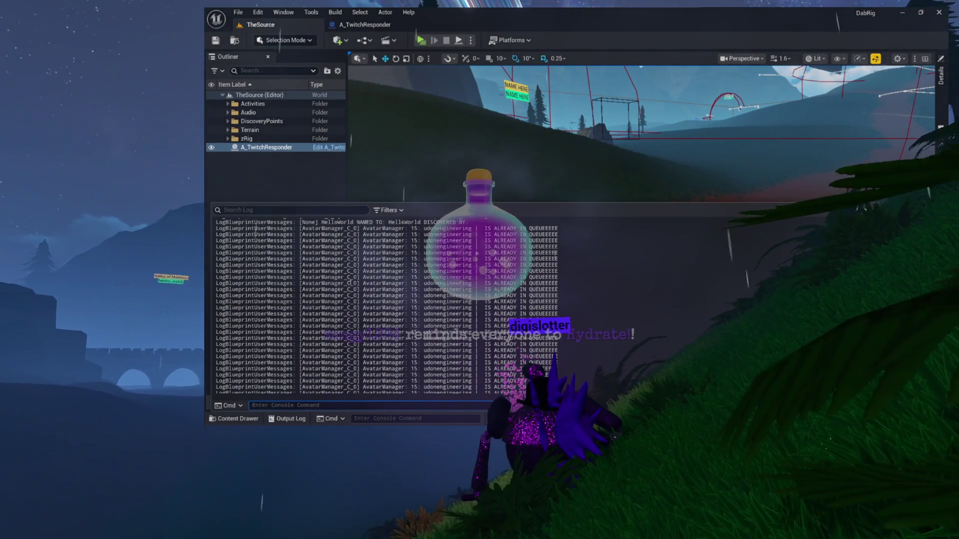
Select the repeated AvatarManager 'IS ALREADY IN QUEUE' lines in the Output Log, scrolling up to review.
left_click_drag(359, 283, 554, 363)
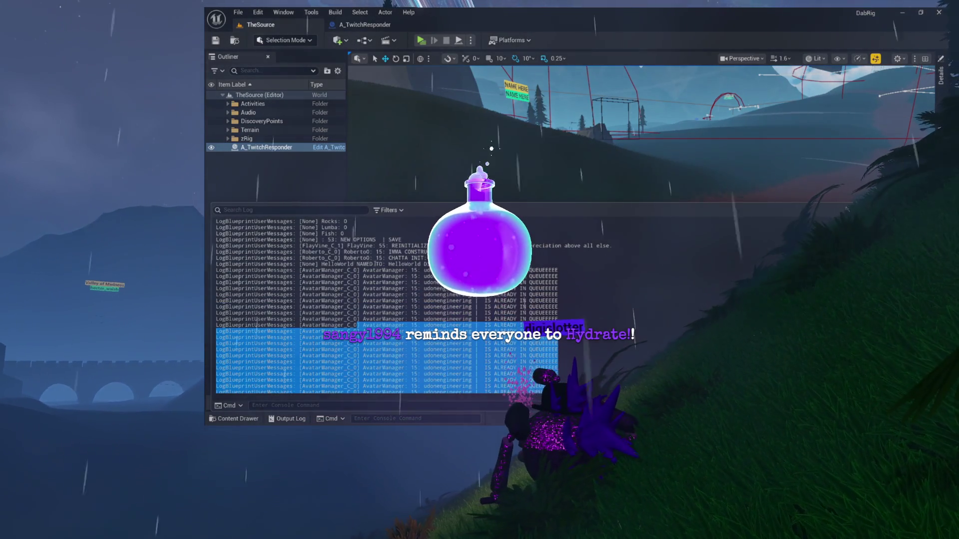
scroll(385, 305, "up", 3)
left_click_drag(376, 264, 558, 301)
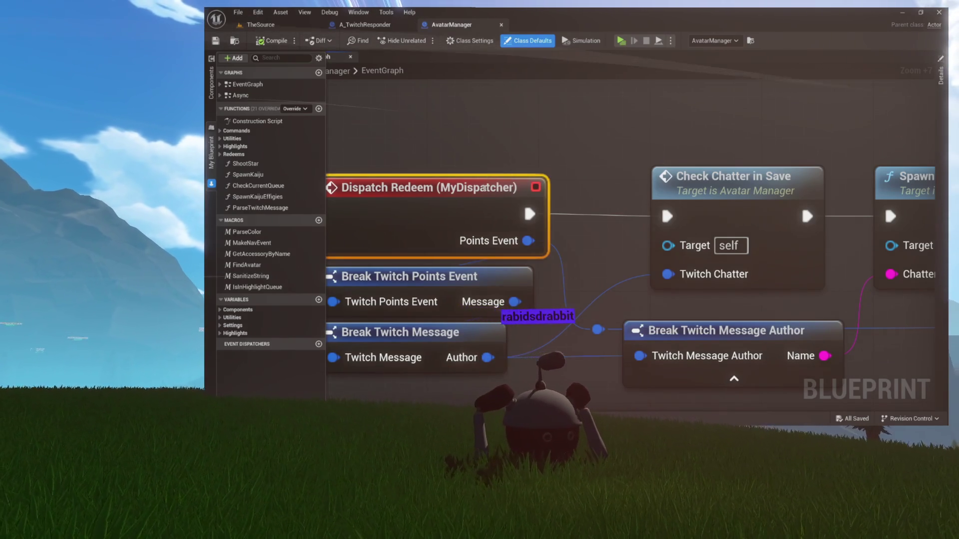
Pan the AvatarManager EventGraph to centre the Dispatch Redeem nodes.
left_click_drag(484, 187, 549, 171)
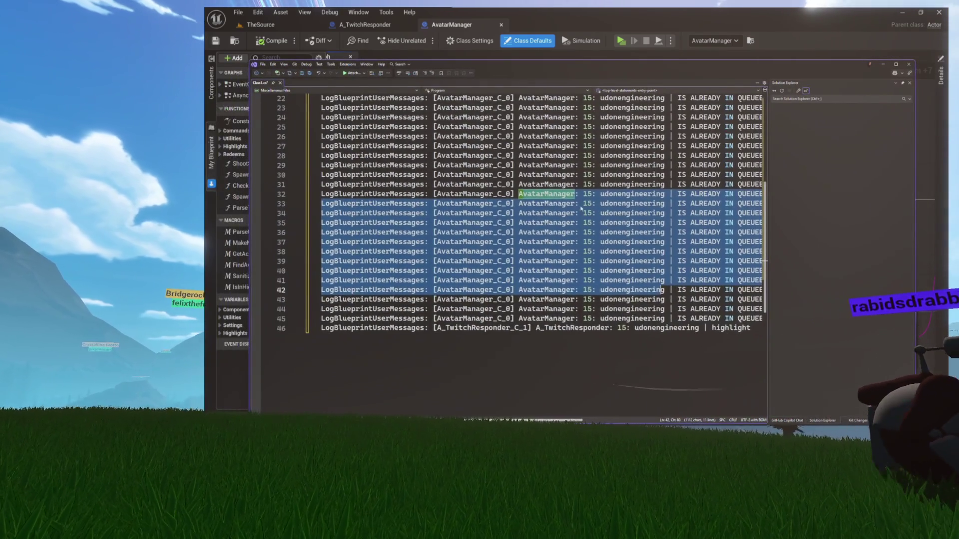
Switch to the A_TwitchResponder Blueprint and select all OnTwitchRedeem graph nodes.
scroll(580, 206, "up", 6)
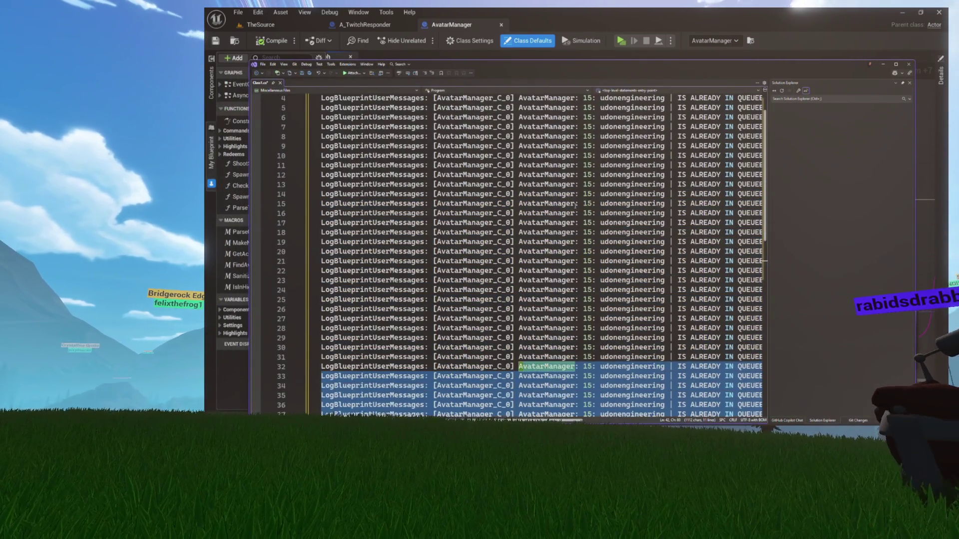
scroll(576, 205, "down", 7)
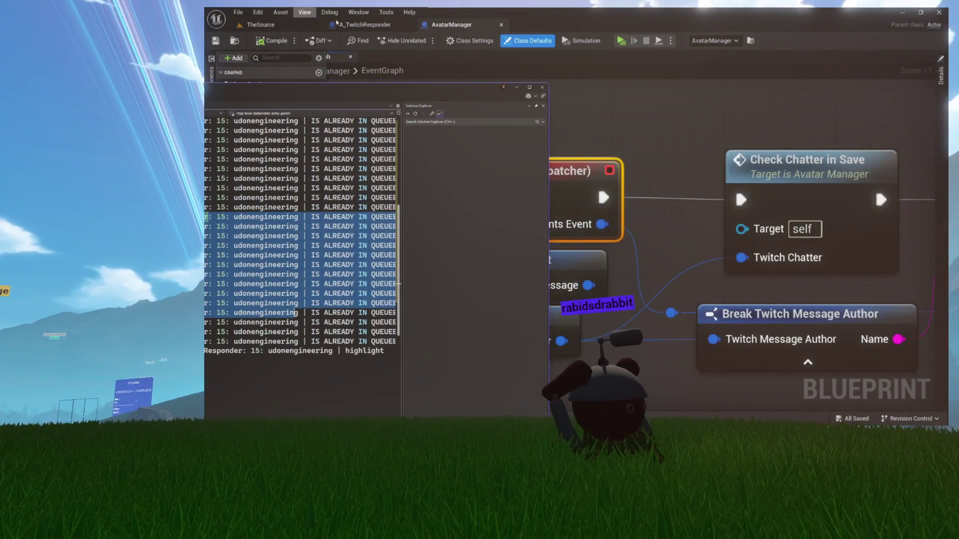
left_click(365, 24)
left_click_drag(286, 134, 594, 321)
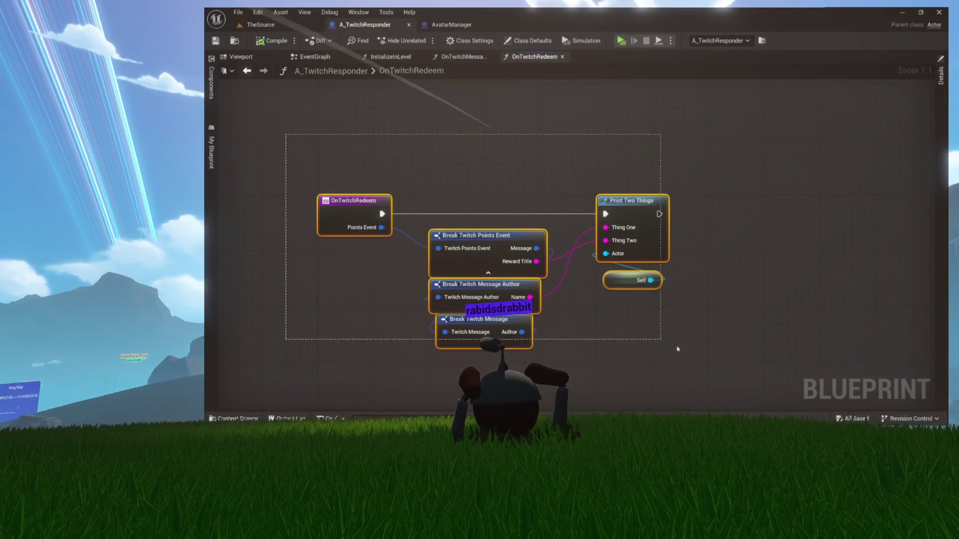
Inspect the InitializeInLevel graph zoomed in, then Alt+Tab to the pasted log.
left_click(392, 57)
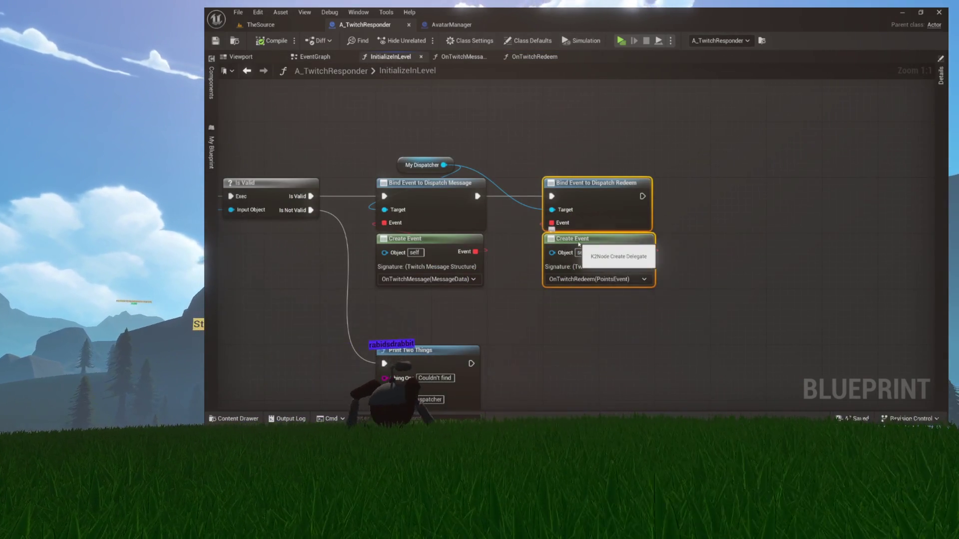
scroll(579, 245, "up", 7)
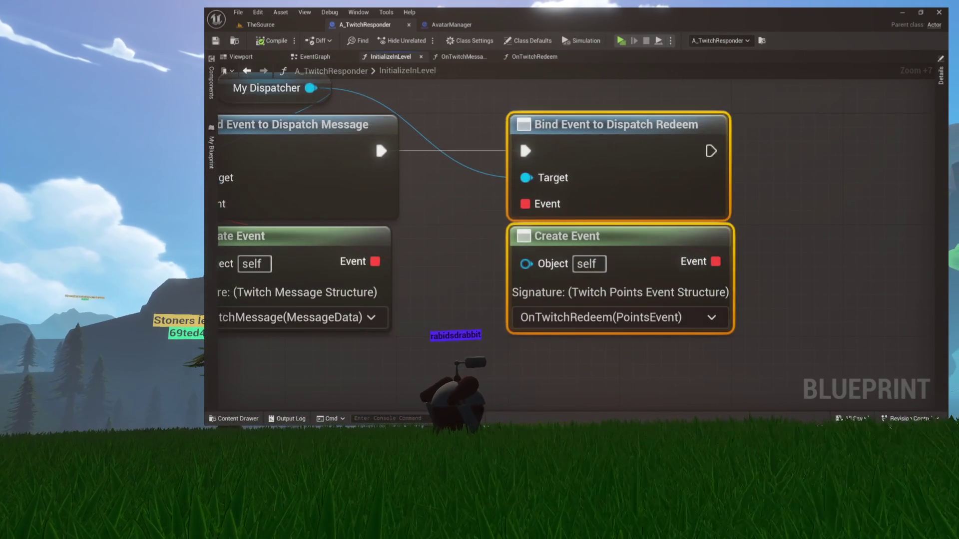
key("alt+Tab")
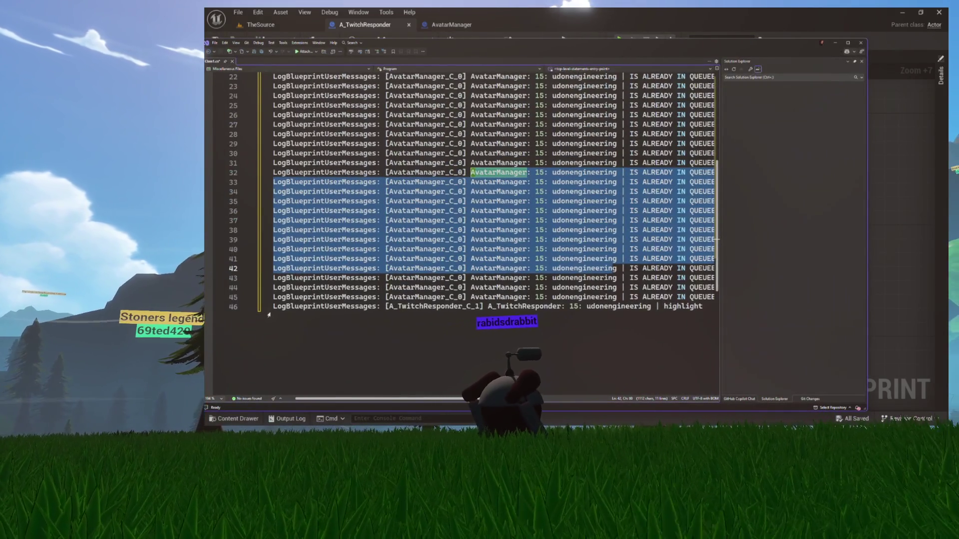
Select the last A_TwitchResponder line in the pasted log, then minimize Visual Studio.
left_click(268, 316)
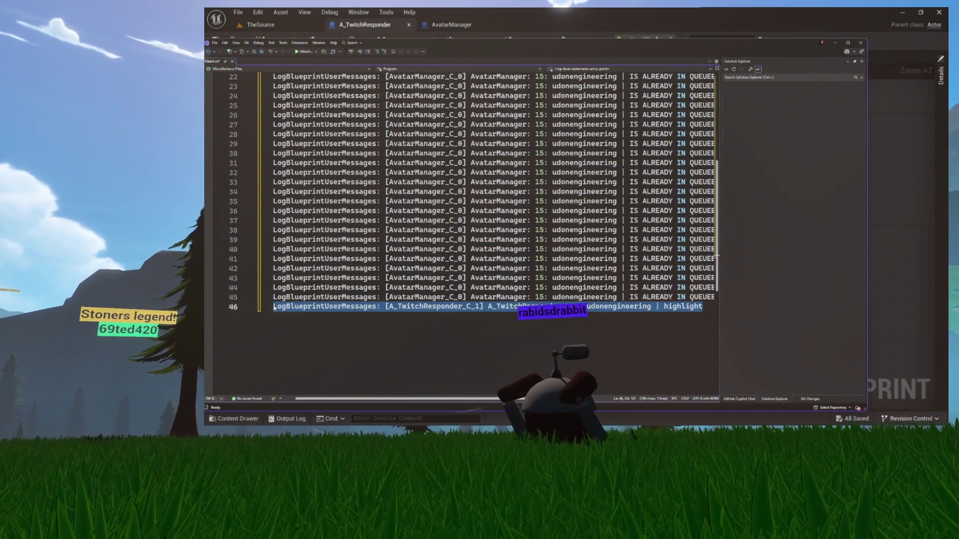
scroll(375, 349, "down", 5)
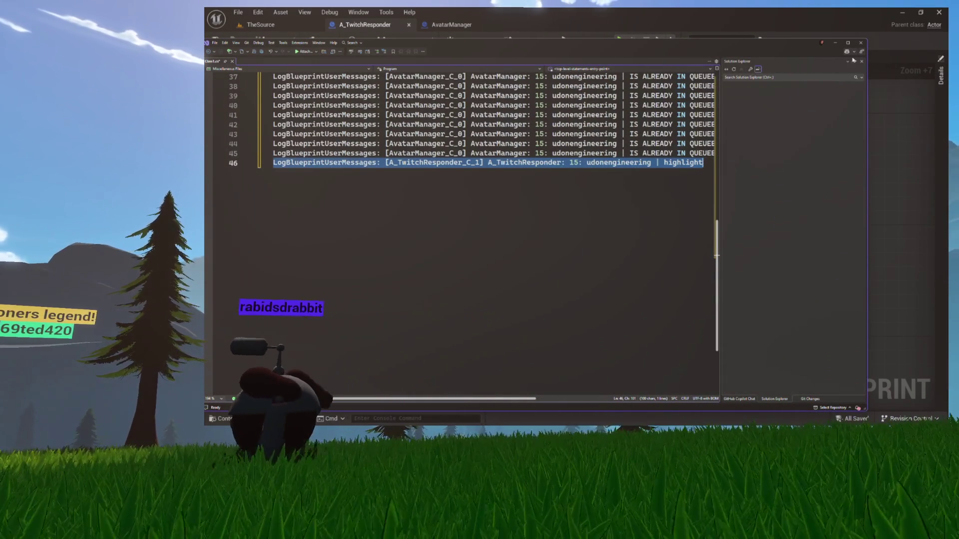
left_click(835, 42)
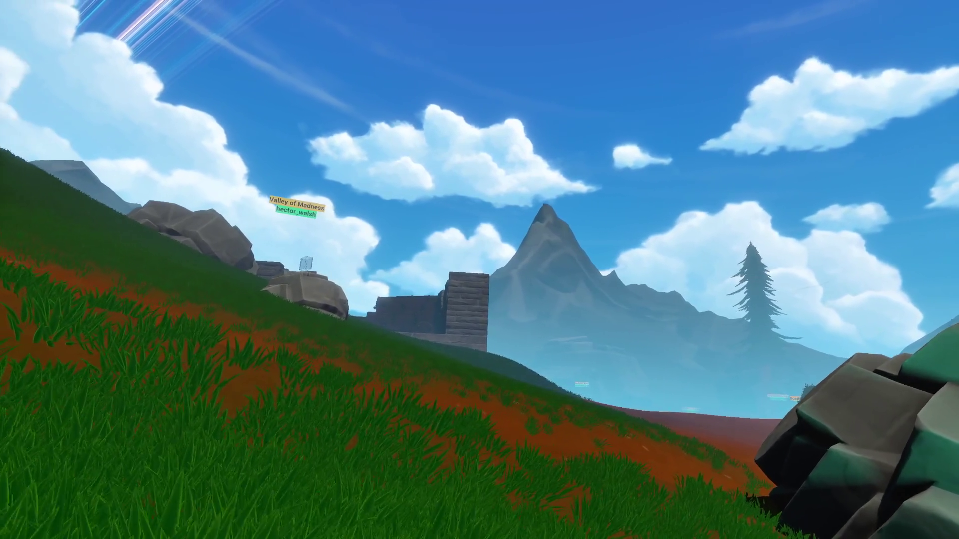
Walk the character up the slope along the grey rock, then strafe left onto the grass.
key("w")
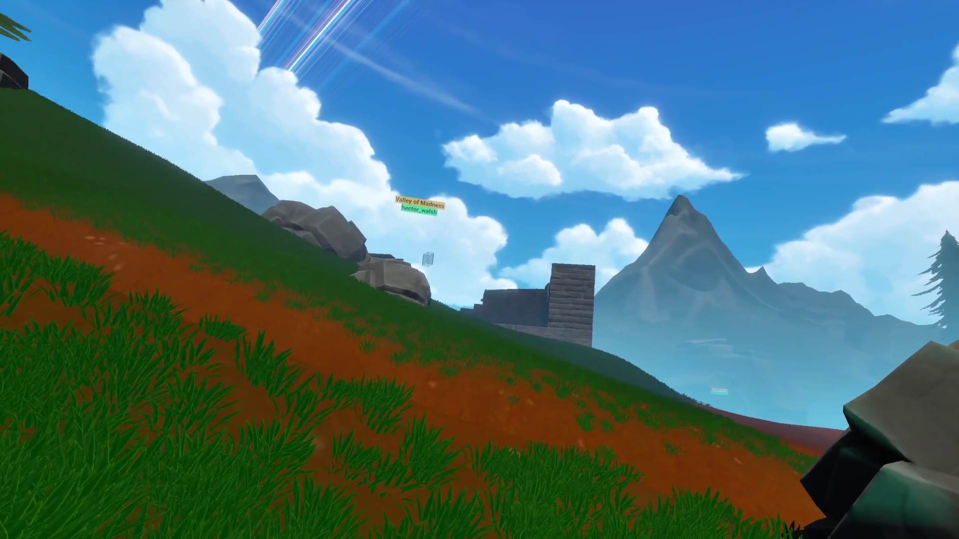
key("w")
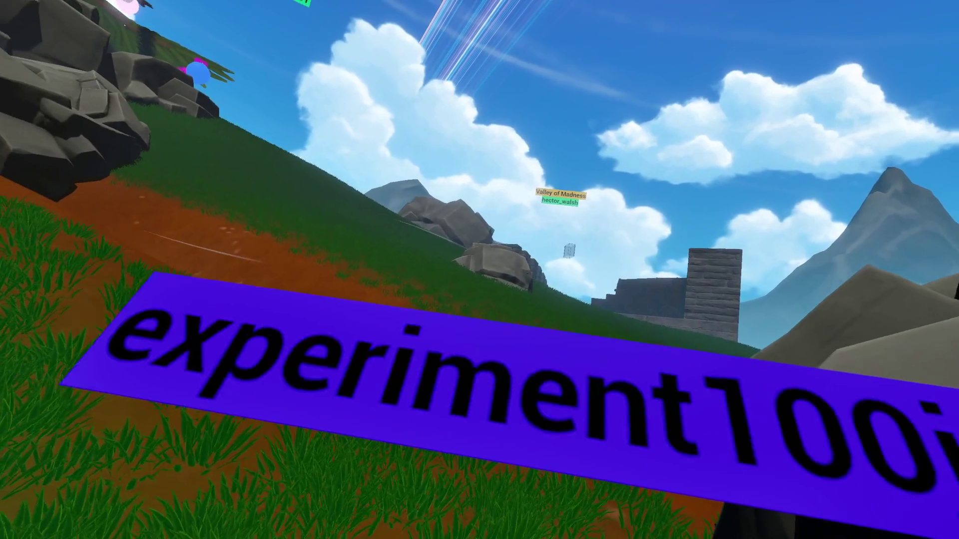
key("w")
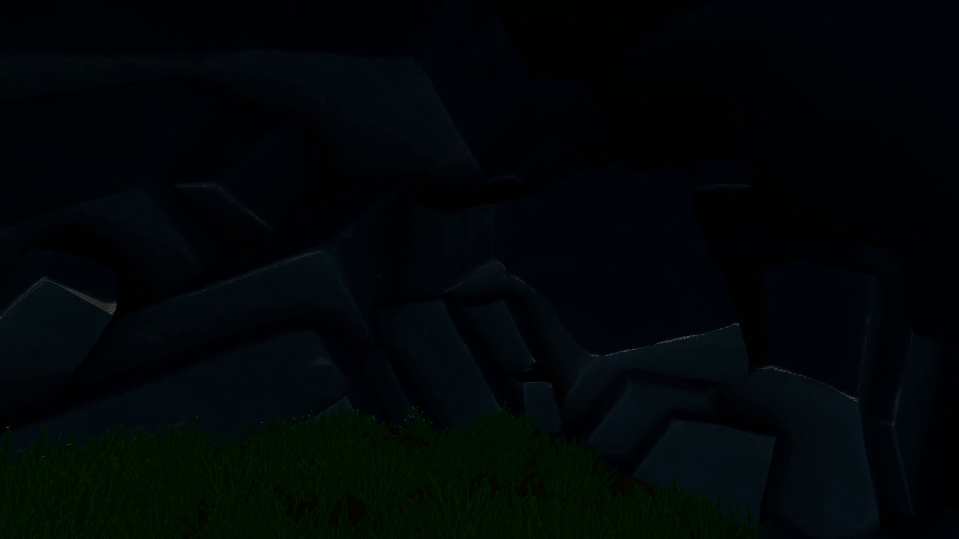
key("w")
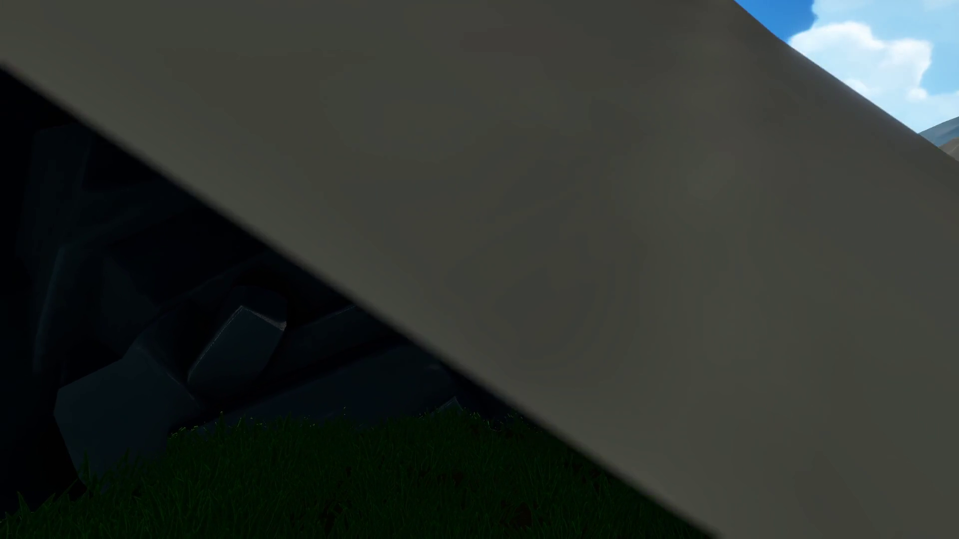
key("w")
key("w")
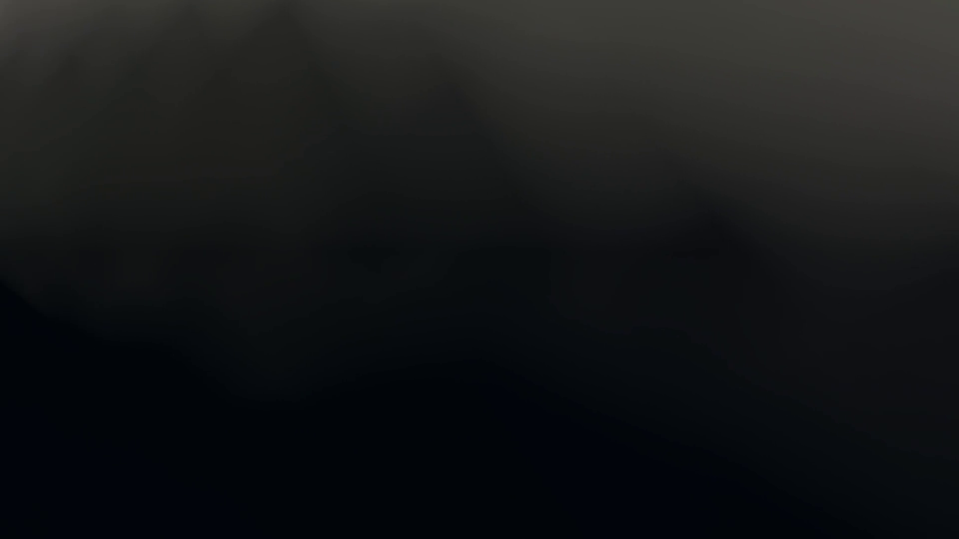
key("a")
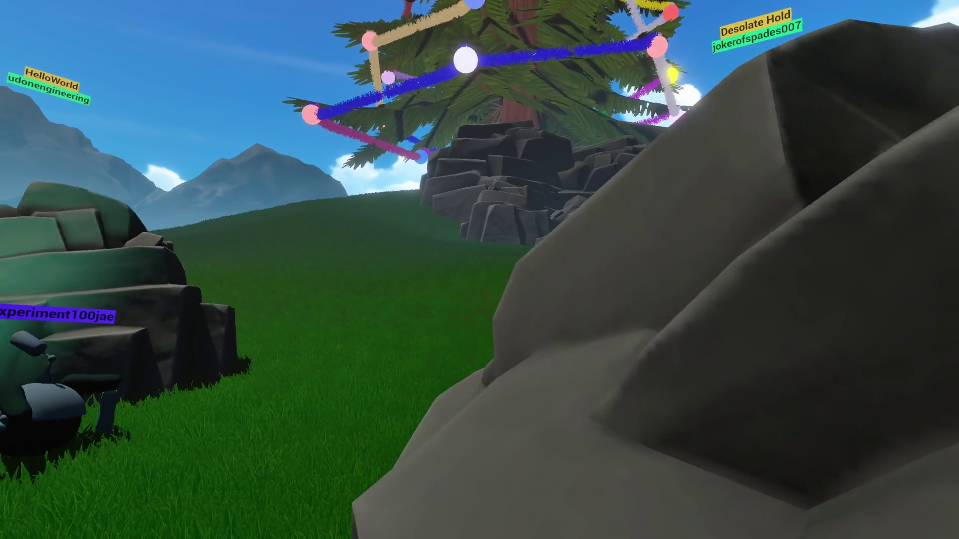
key("a")
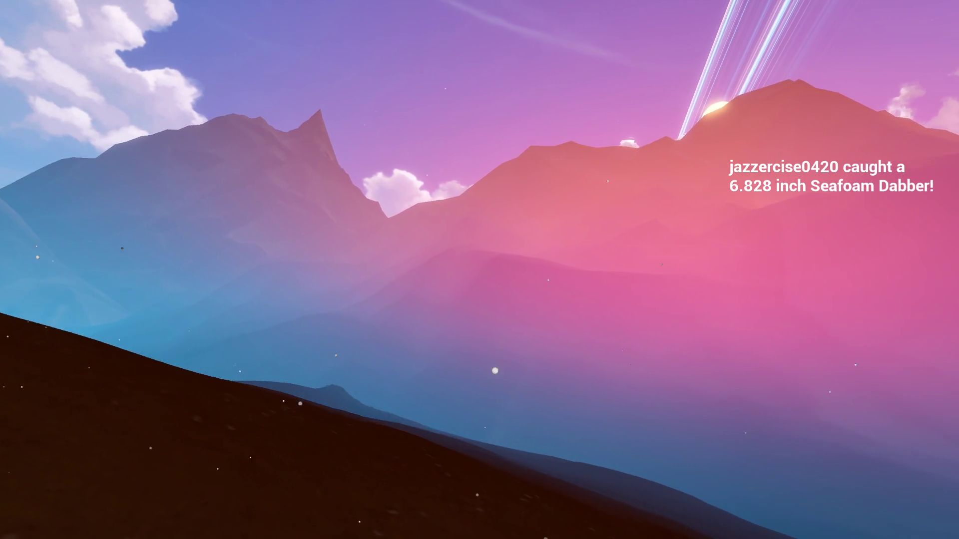
Equip the fishing rod, then travel to the night-time hillside.
key("1")
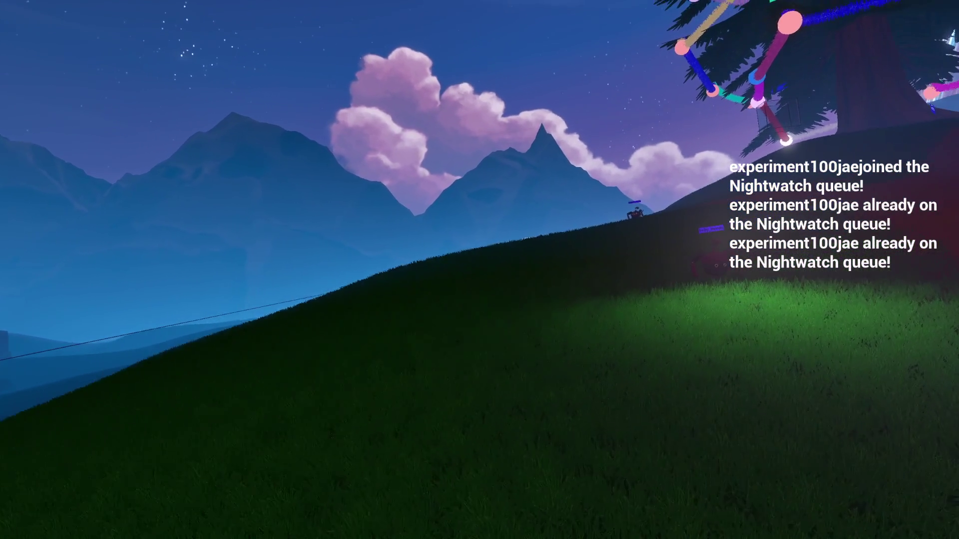
Walk up the moonlit hill past the decorated tree and lie down facing the moon.
key("w")
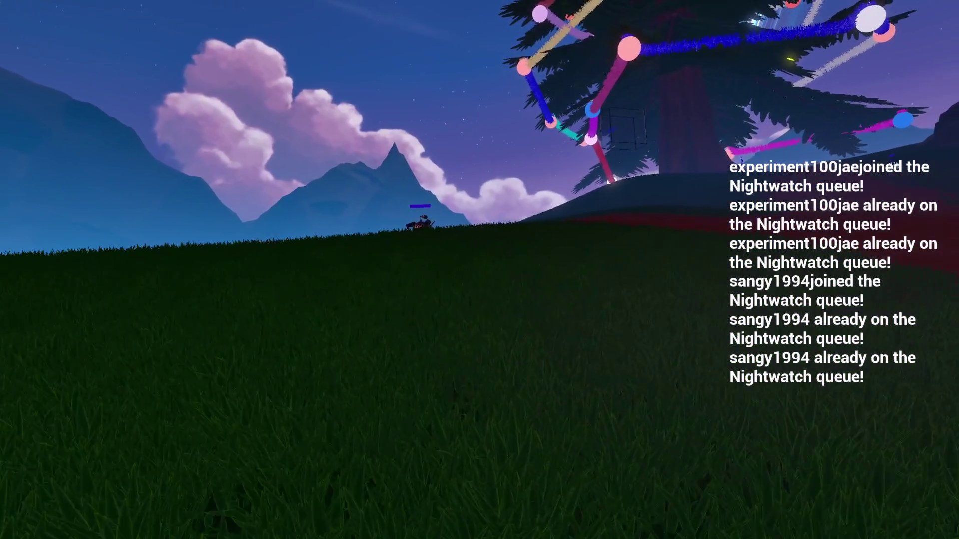
key("w")
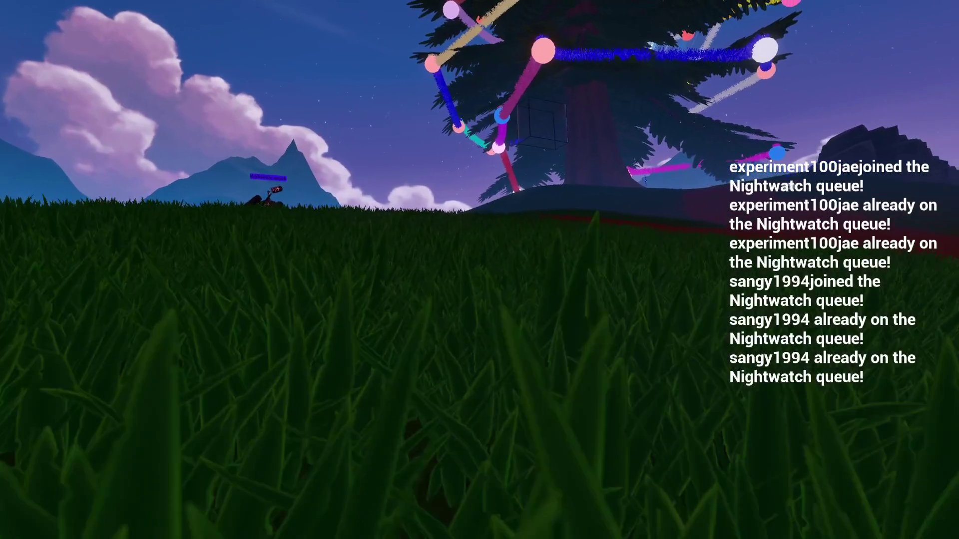
key("w")
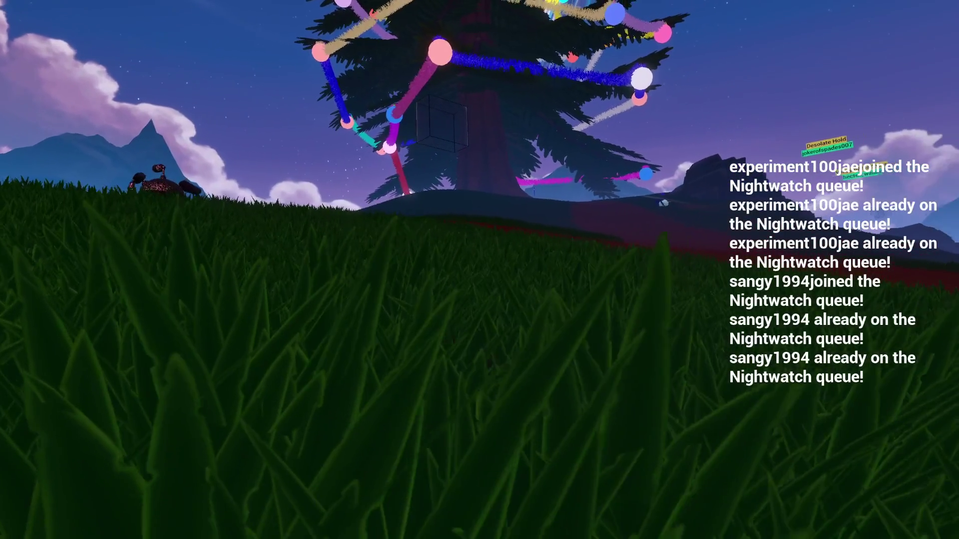
key("w")
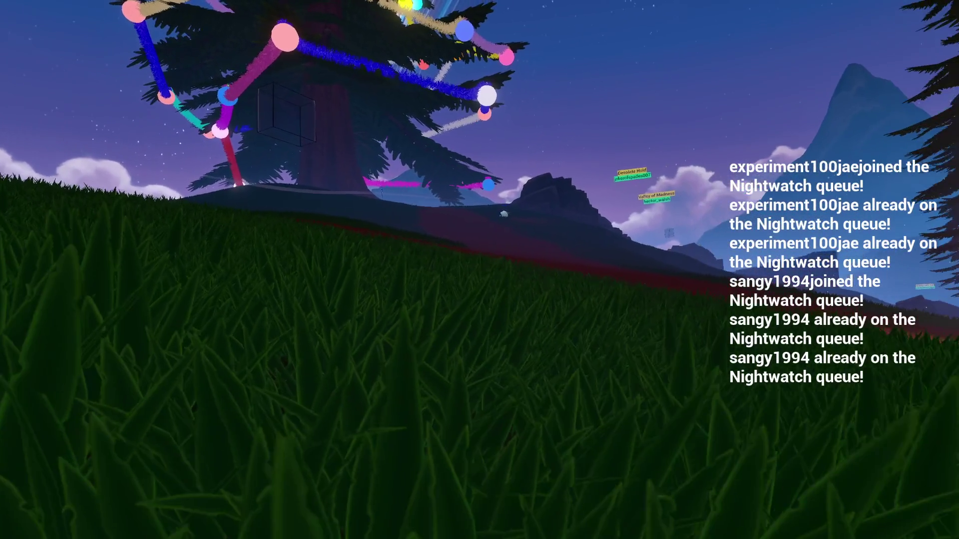
key("w")
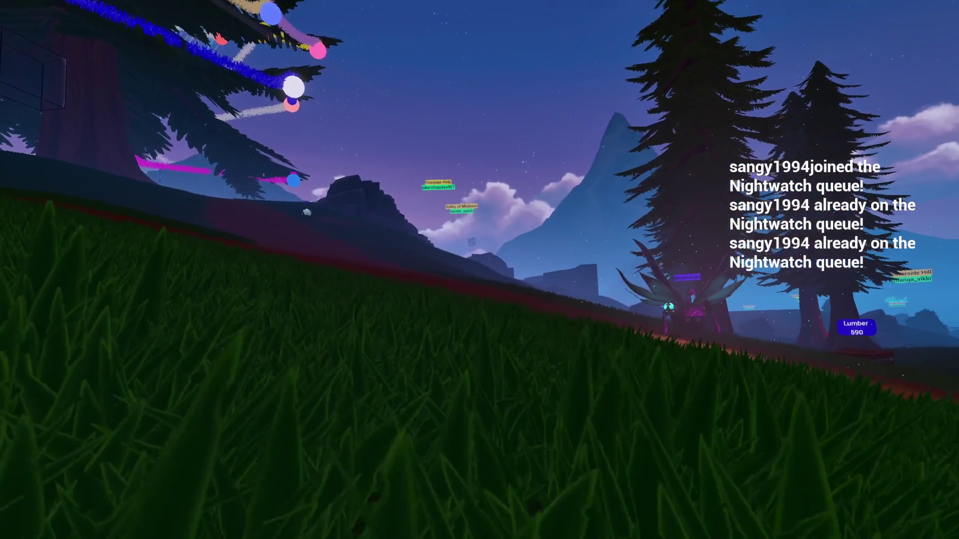
key("w")
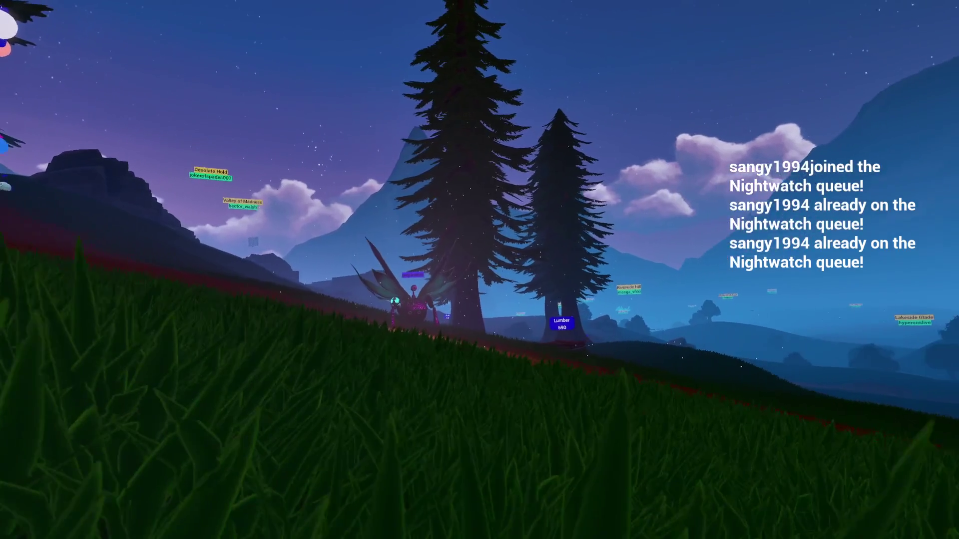
key("w")
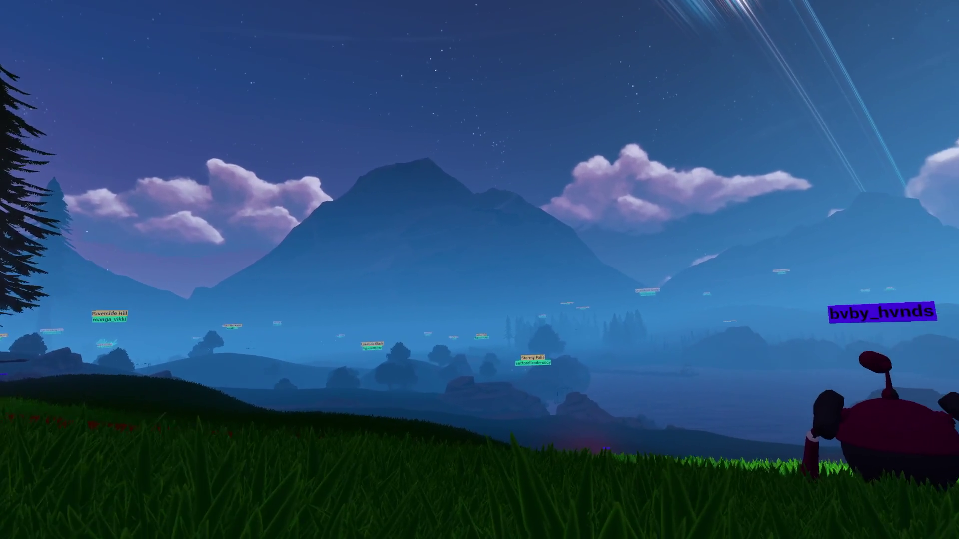
key("w")
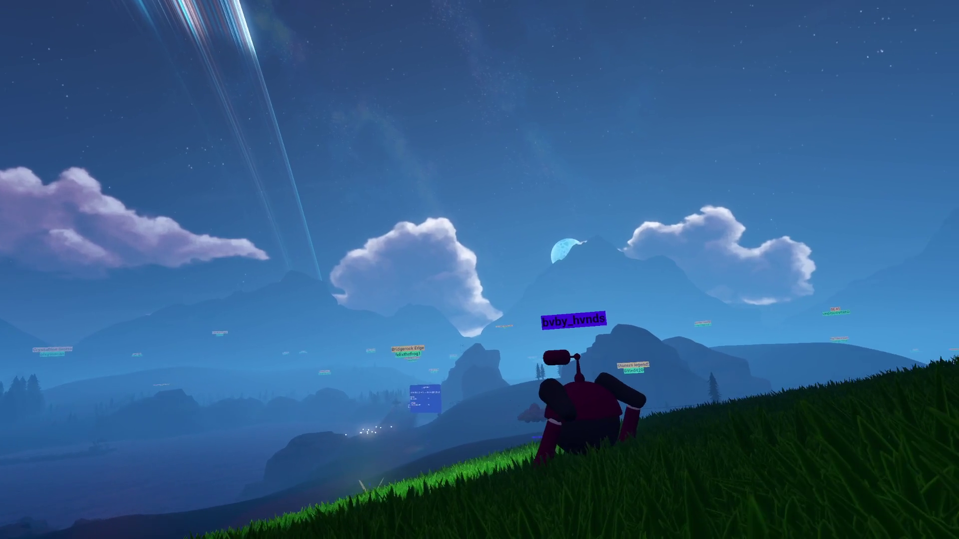
Orbit the camera around the lying character until another player's avatar appears.
key("Right")
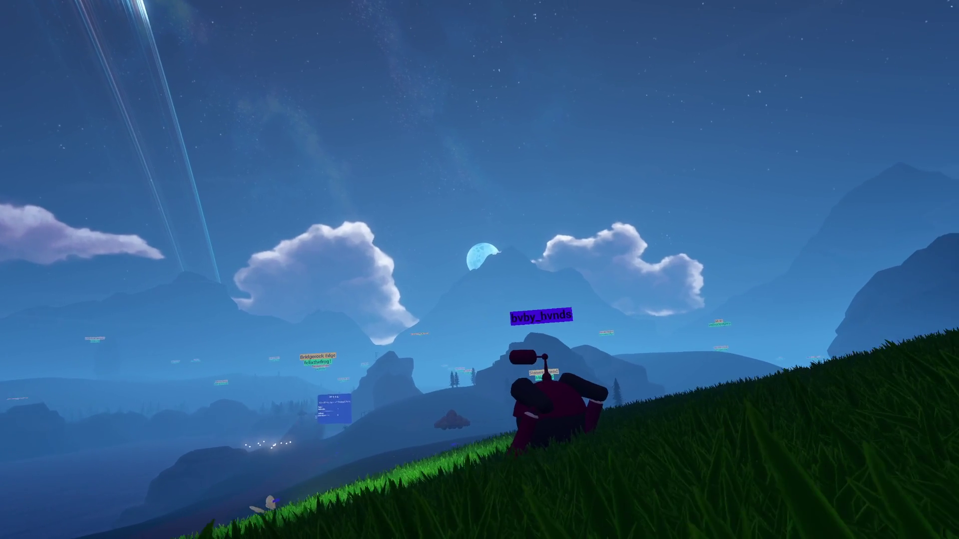
key("Right")
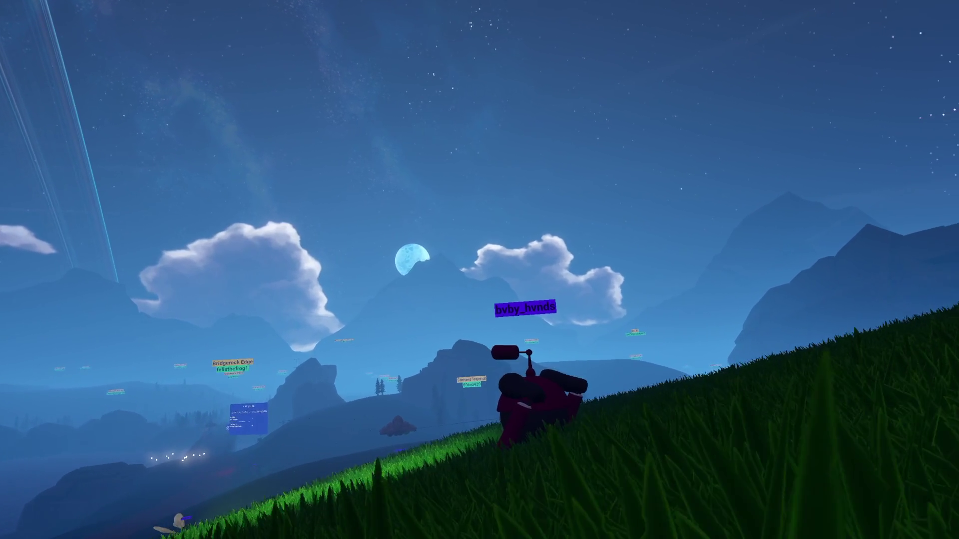
key("Right")
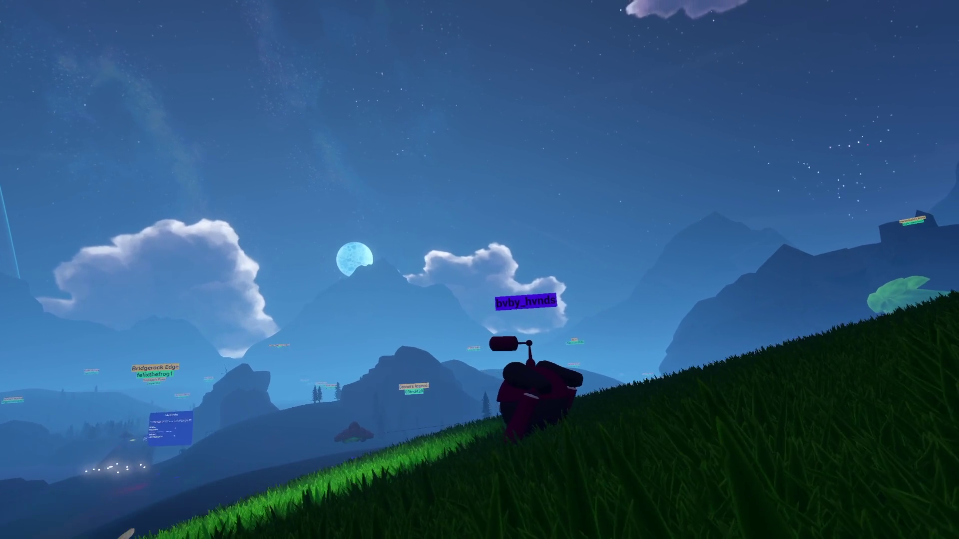
key("Right")
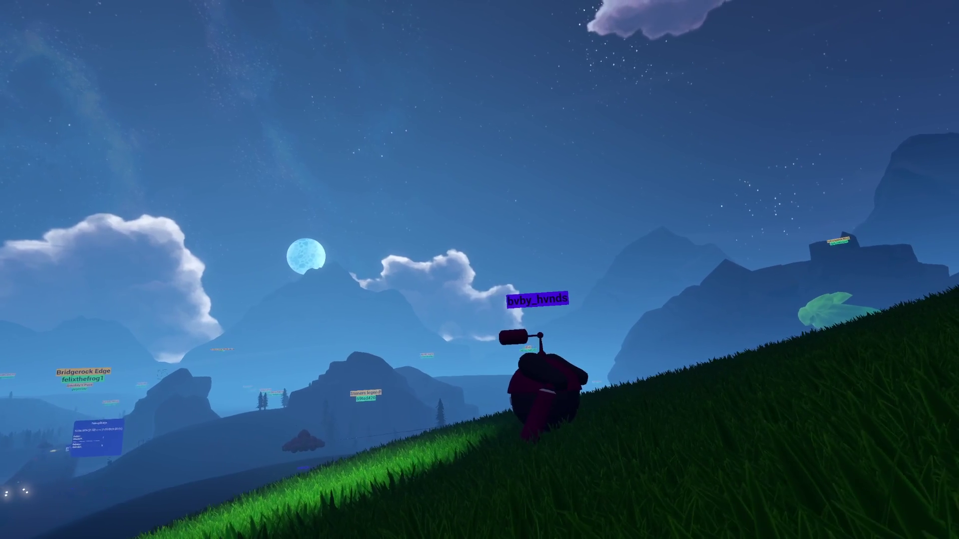
key("Right")
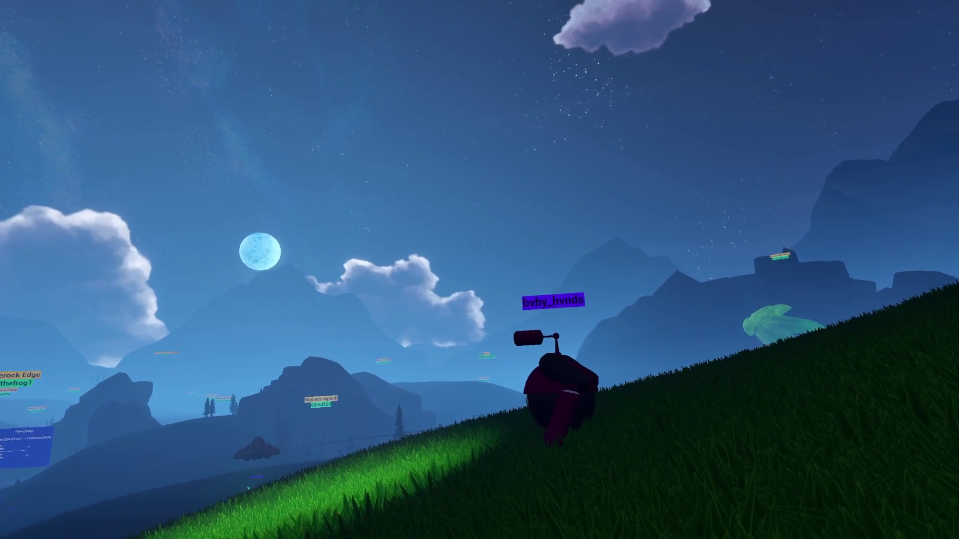
key("Right")
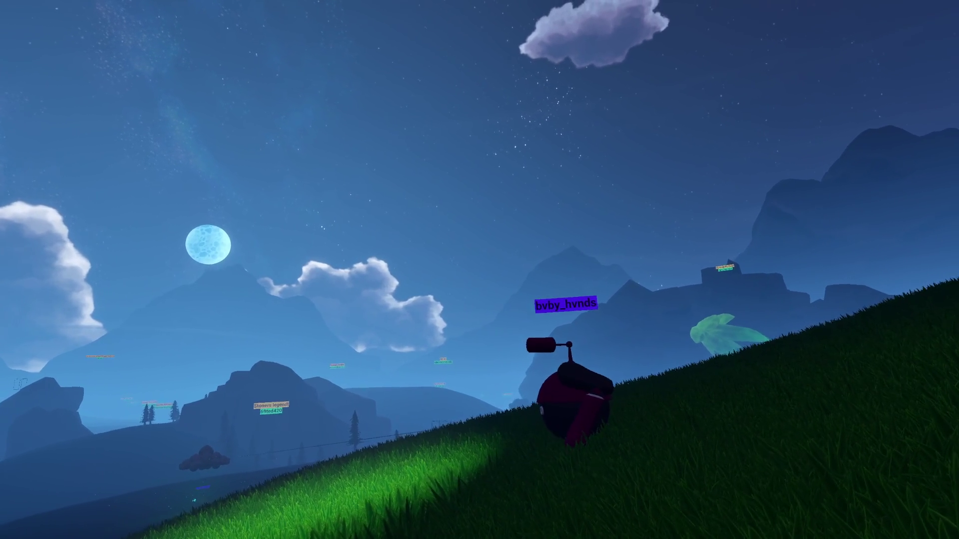
key("Right")
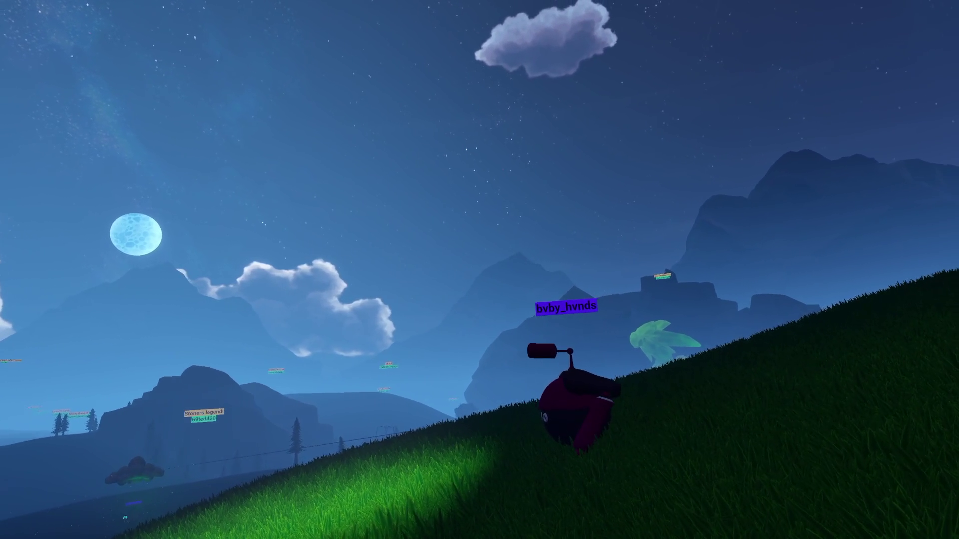
key("Right")
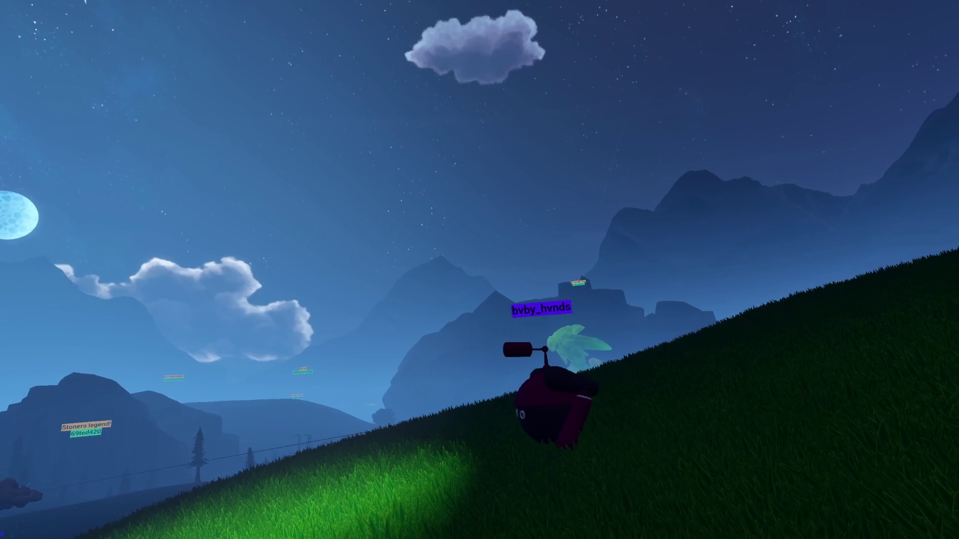
key("Right")
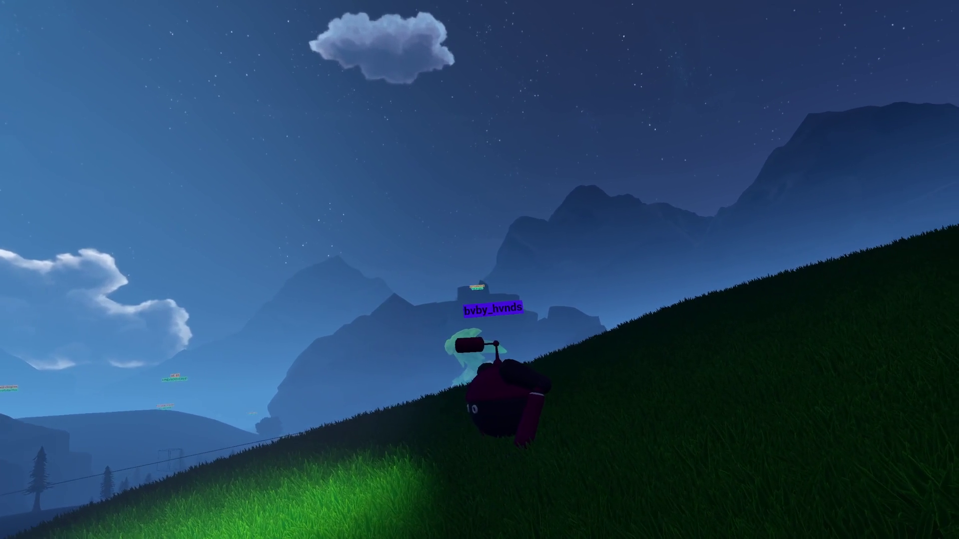
key("Right")
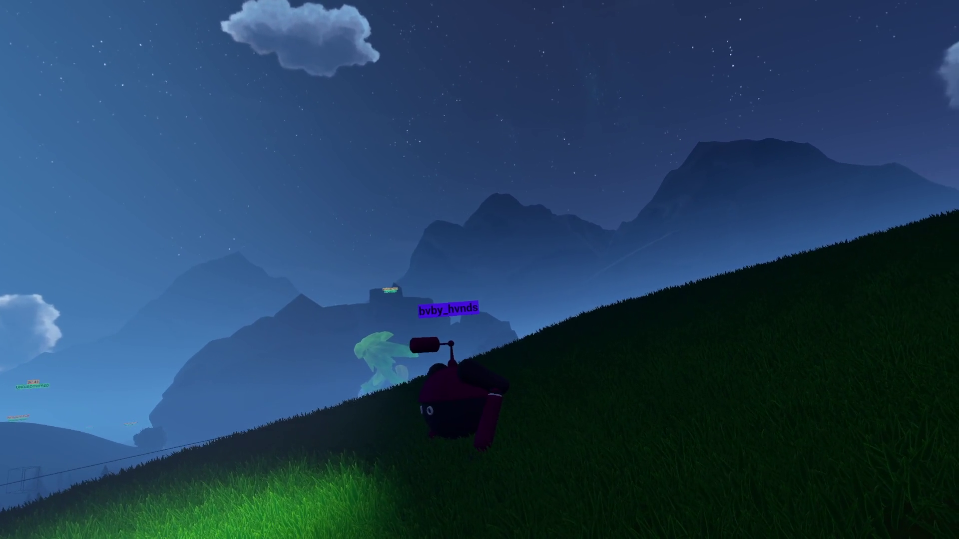
key("Right")
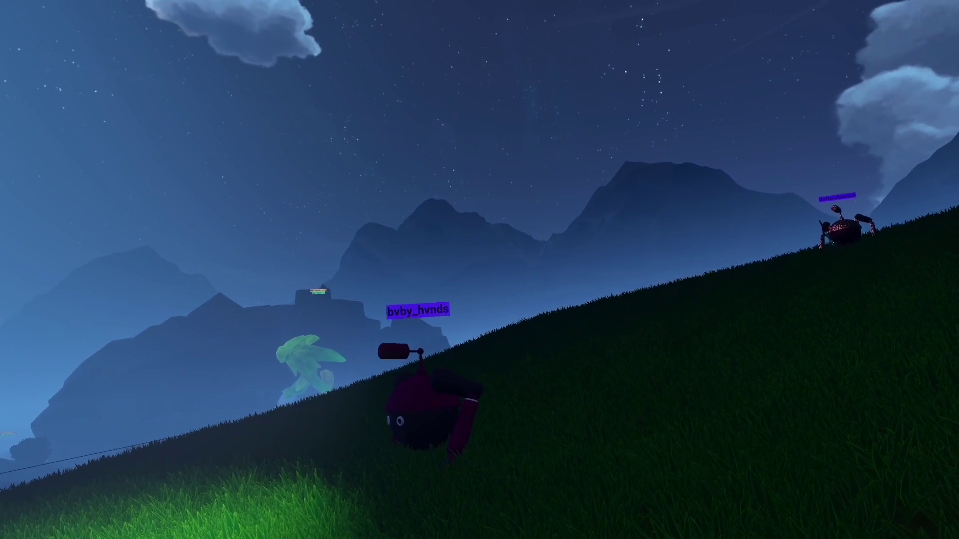
key("Right")
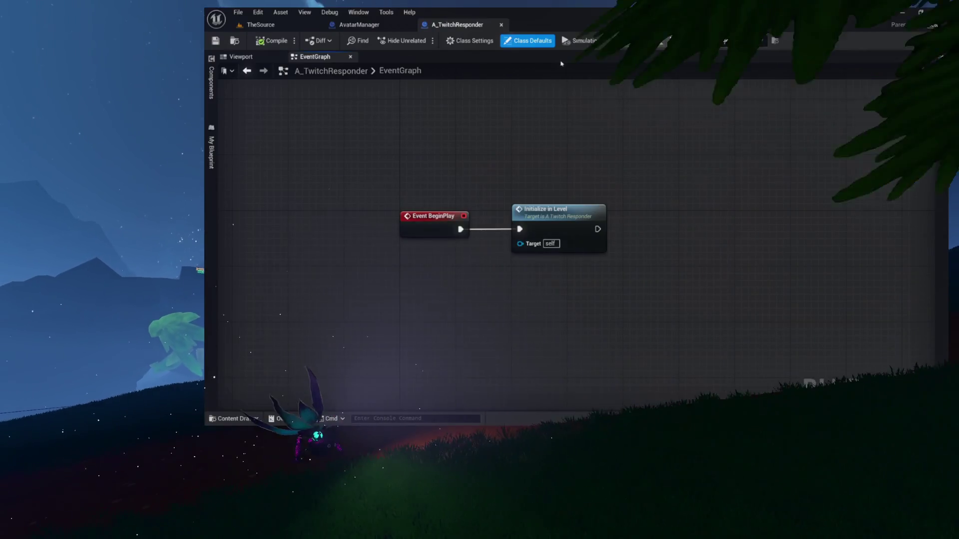
From the Content Drawer, create a child Blueprint class of A_TwitchResponder named BotTreatBot.
key("ctrl+space")
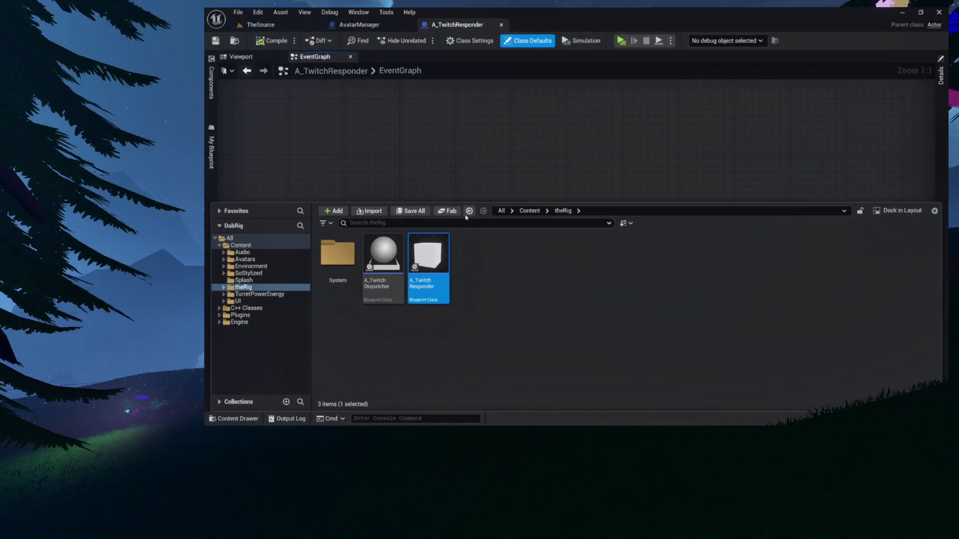
right_click(418, 287)
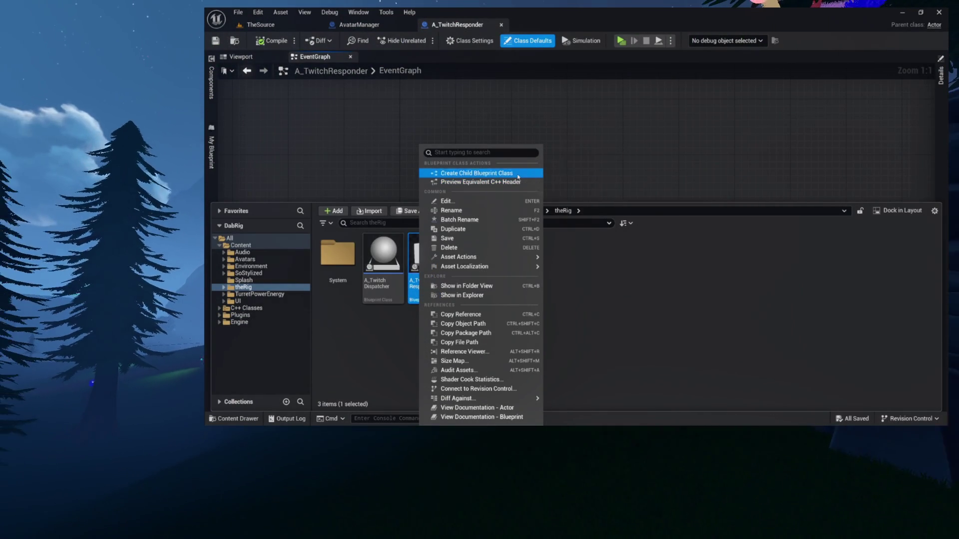
left_click(518, 175)
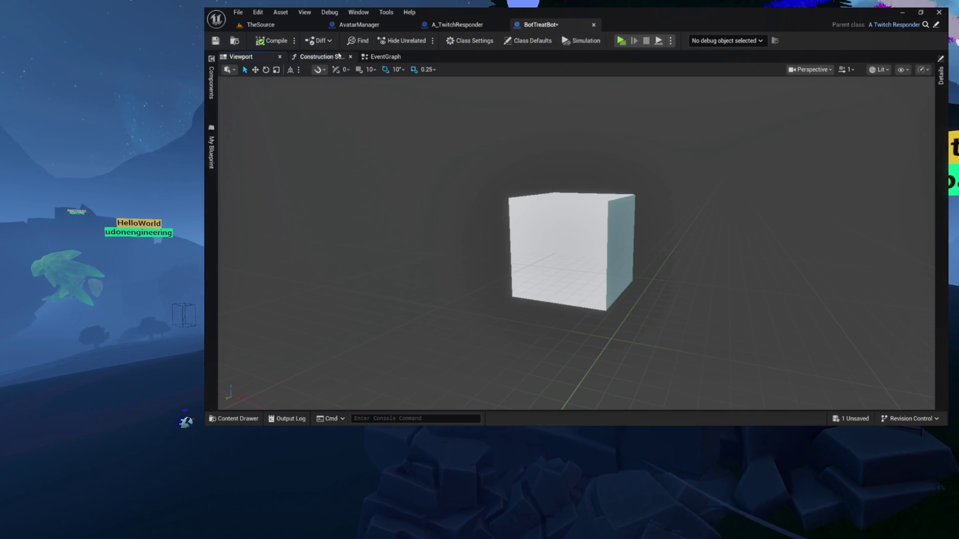
Save BotTreatBot, delete the default event nodes from its EventGraph, and compile.
key("ctrl+s")
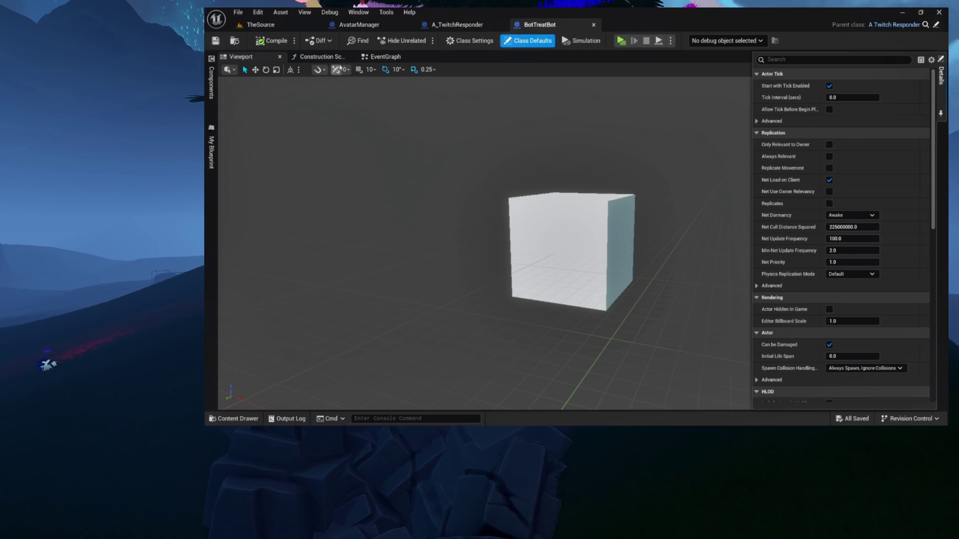
left_click(320, 57)
left_click(350, 56)
left_click(323, 57)
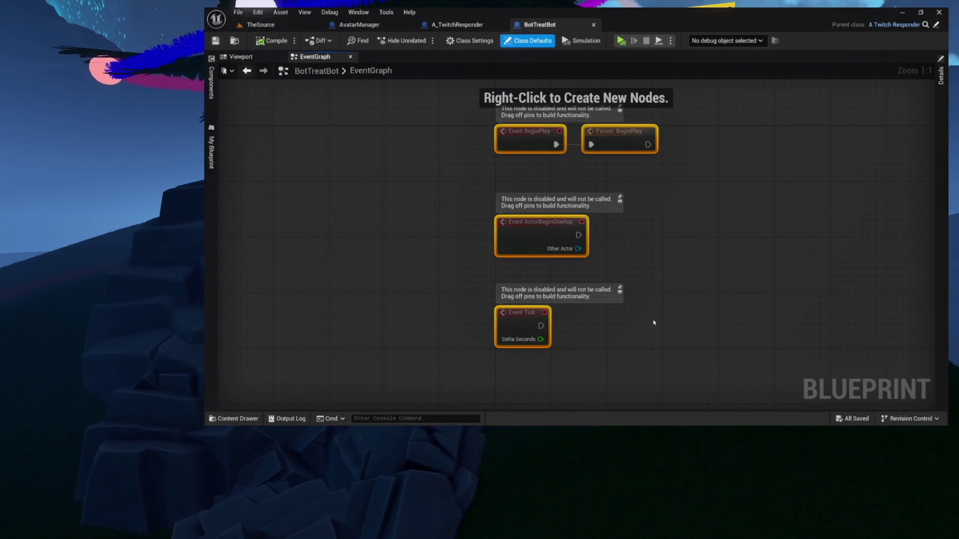
key("Delete")
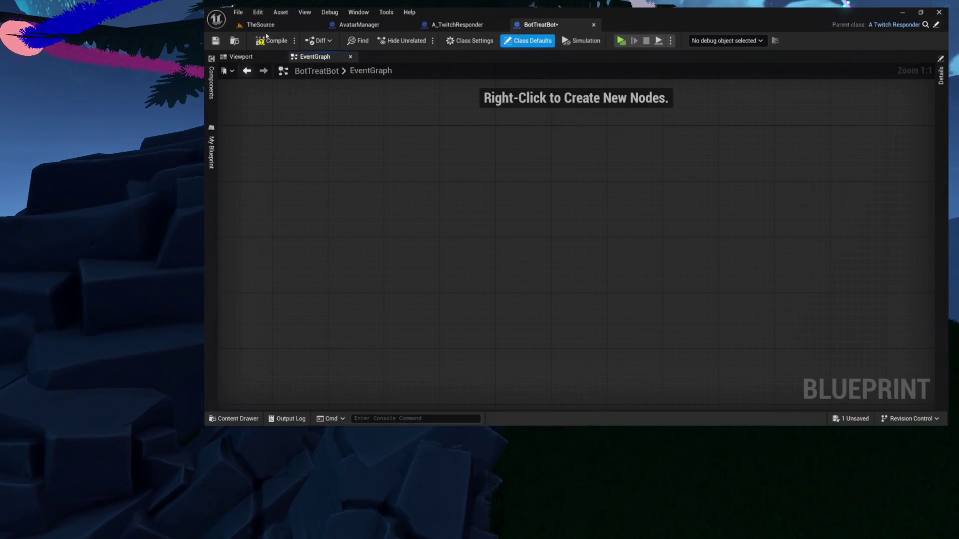
left_click(267, 39)
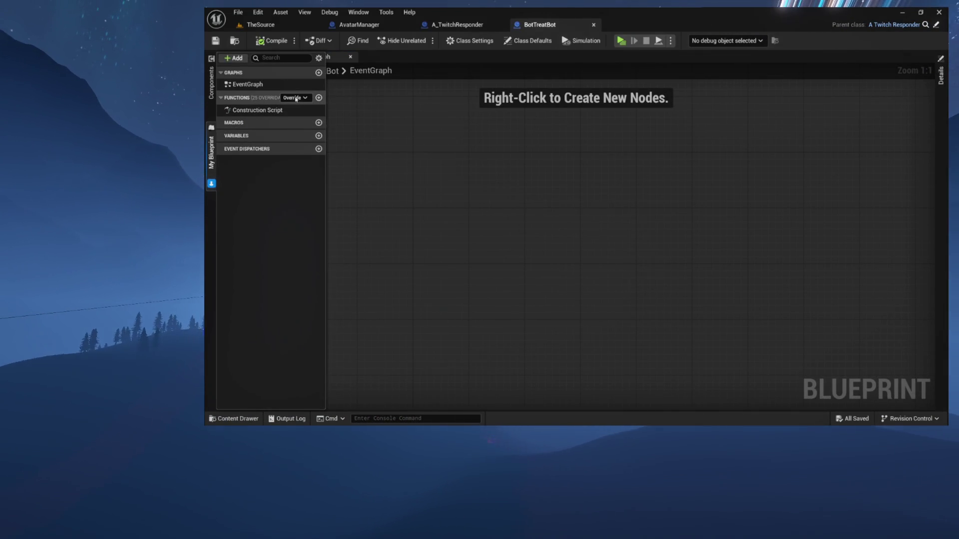
Override OnTwitchMessage from the Functions Override list in My Blueprint.
left_click(296, 98)
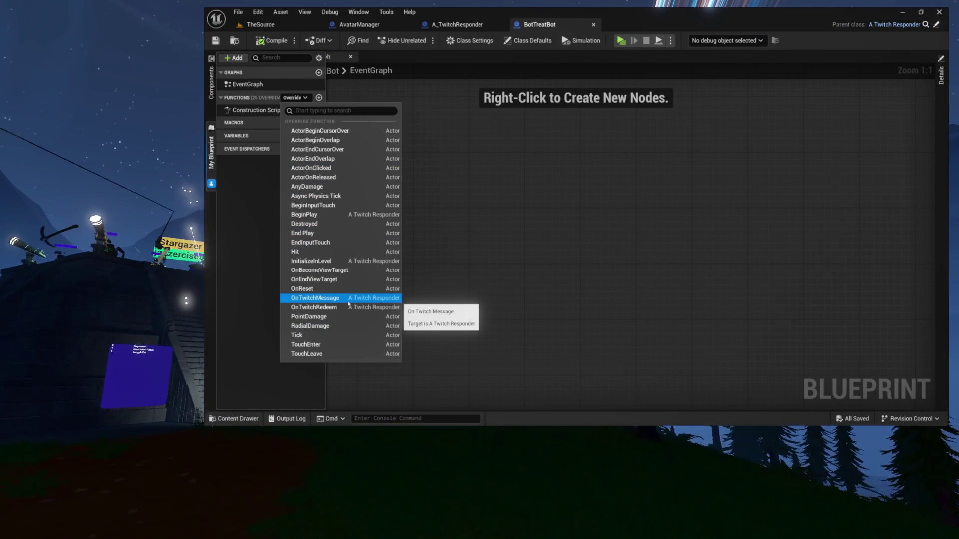
left_click(348, 299)
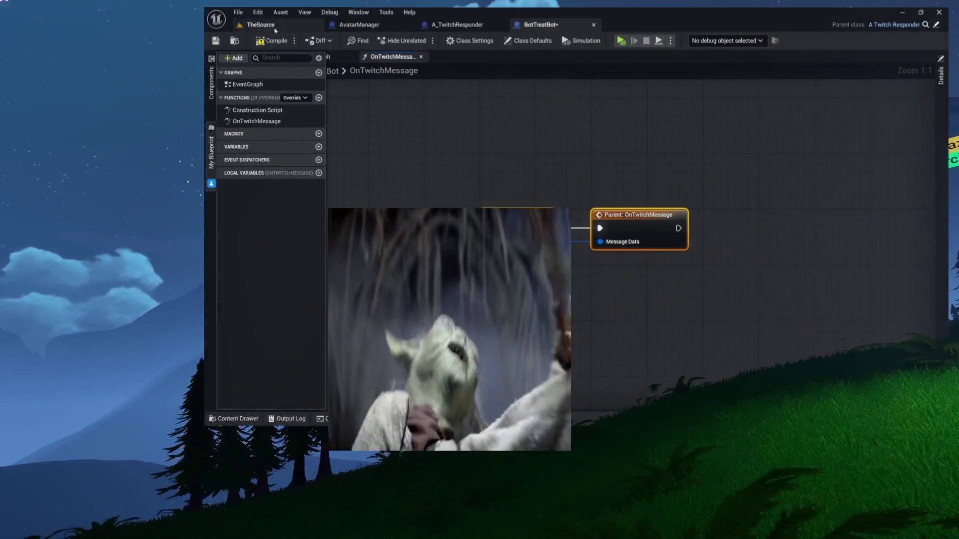
Compile BotTreatBot, then filter the Edit > Plugins browser for 'twitch'.
left_click(262, 47)
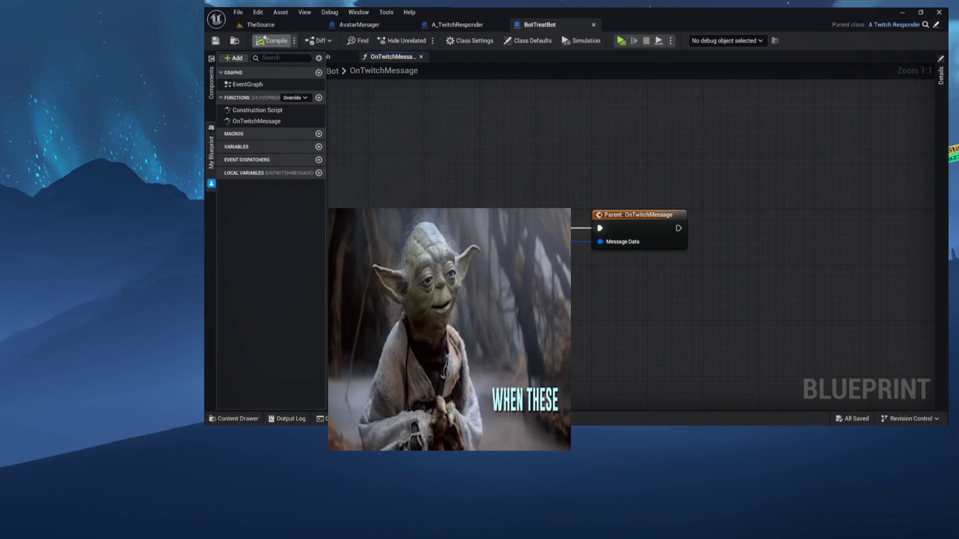
left_click(259, 18)
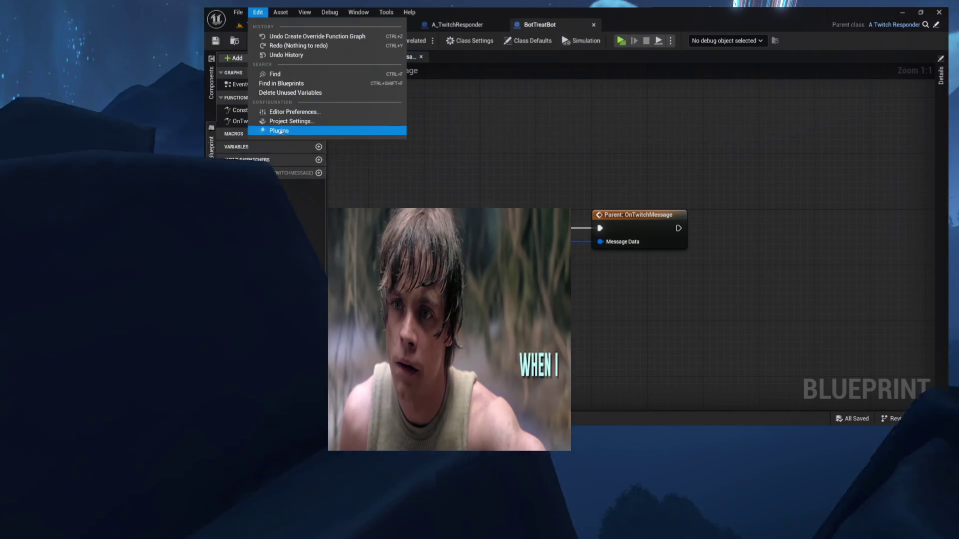
left_click(279, 131)
type("twit")
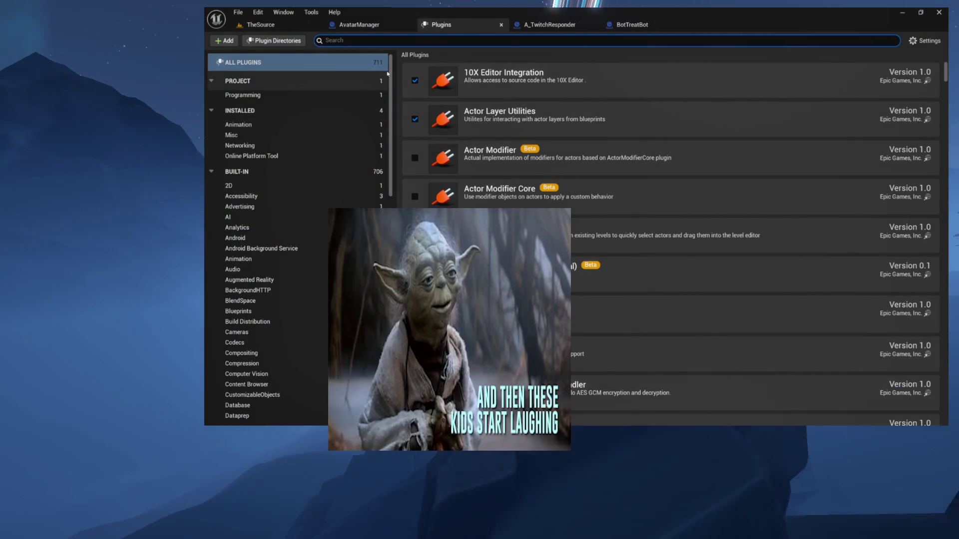
type("ch")
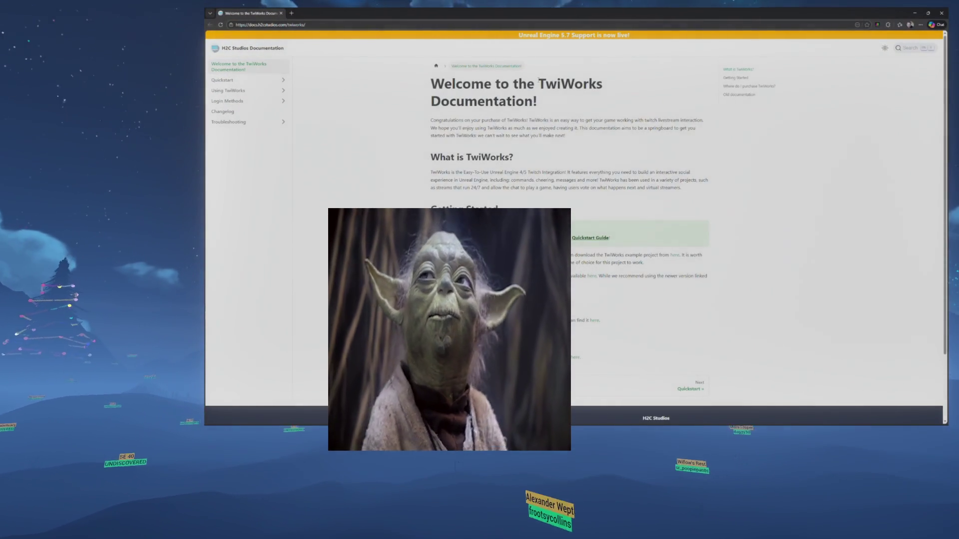
Open the TwiWorks Quickstart guide and go to its Printing Messages page.
scroll(539, 82, "up", 2)
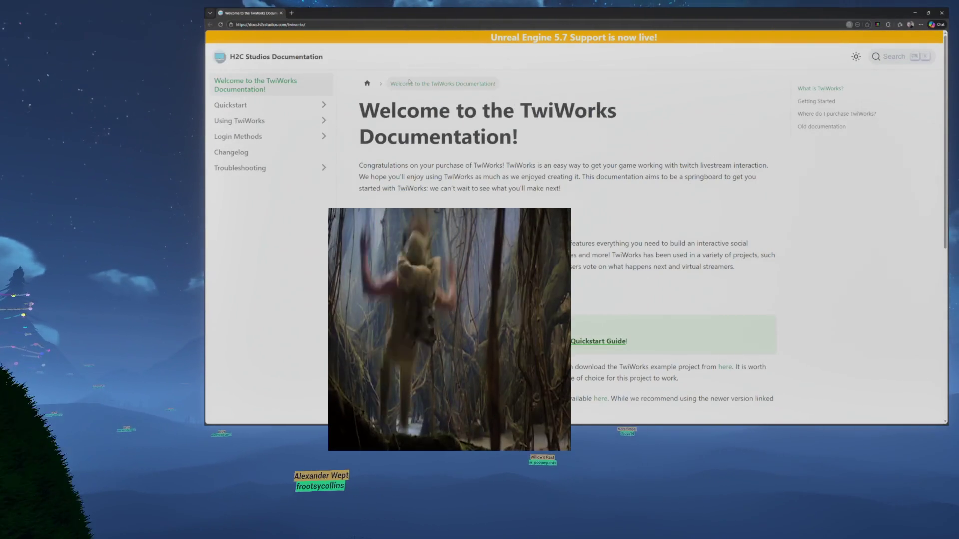
left_click(235, 105)
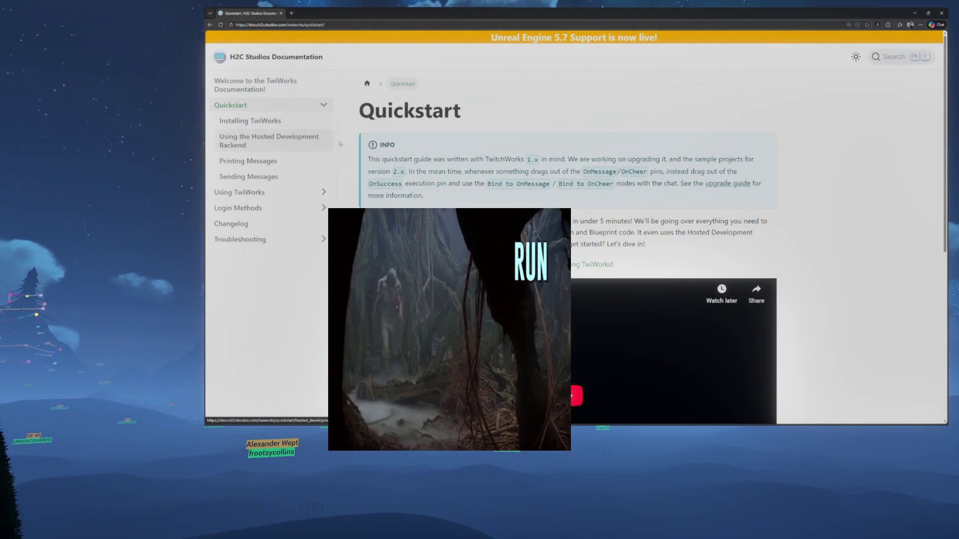
scroll(288, 155, "down", 5)
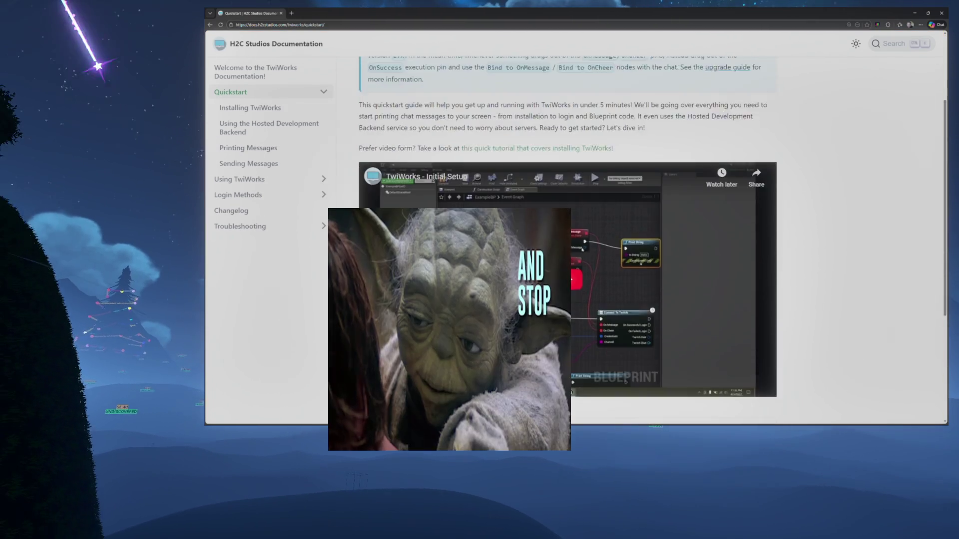
scroll(304, 198, "up", 3)
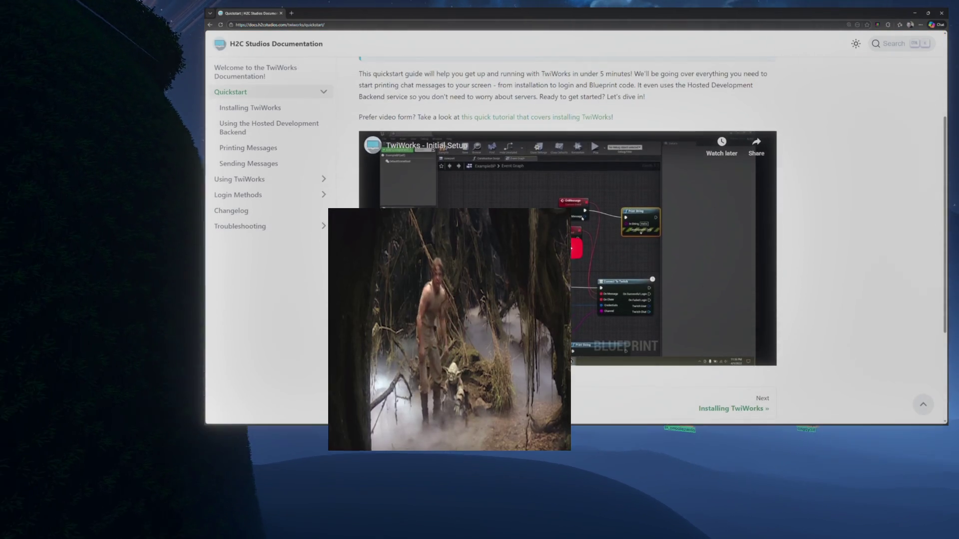
left_click(252, 150)
scroll(501, 165, "down", 2)
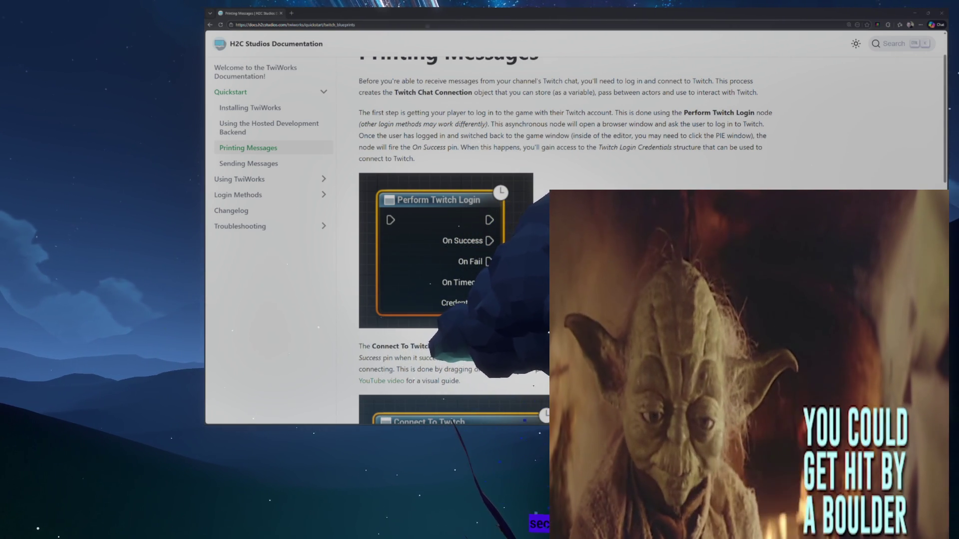
Read the Printing Messages Blueprint examples to the footer, then return to Unreal's Plugins list.
scroll(391, 114, "down", 5)
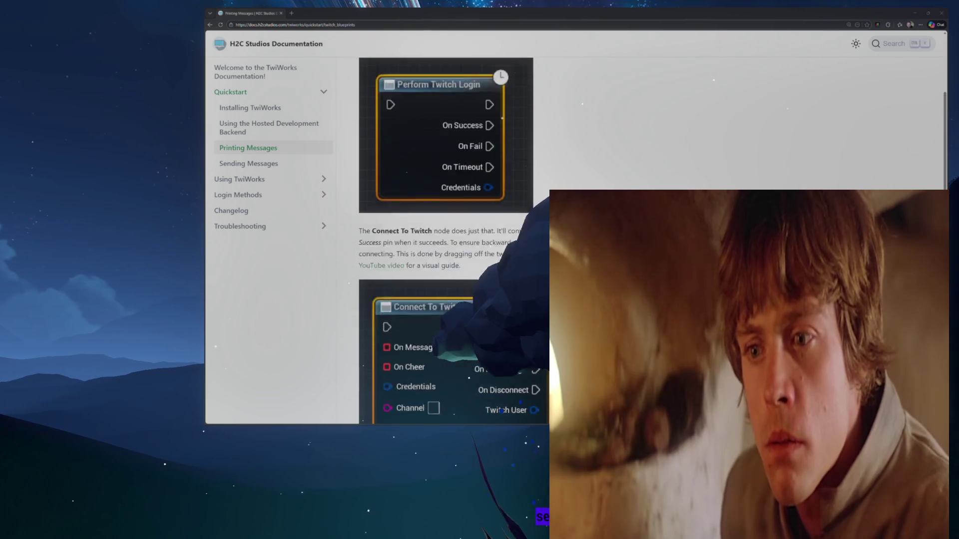
scroll(467, 200, "down", 1)
scroll(467, 199, "down", 3)
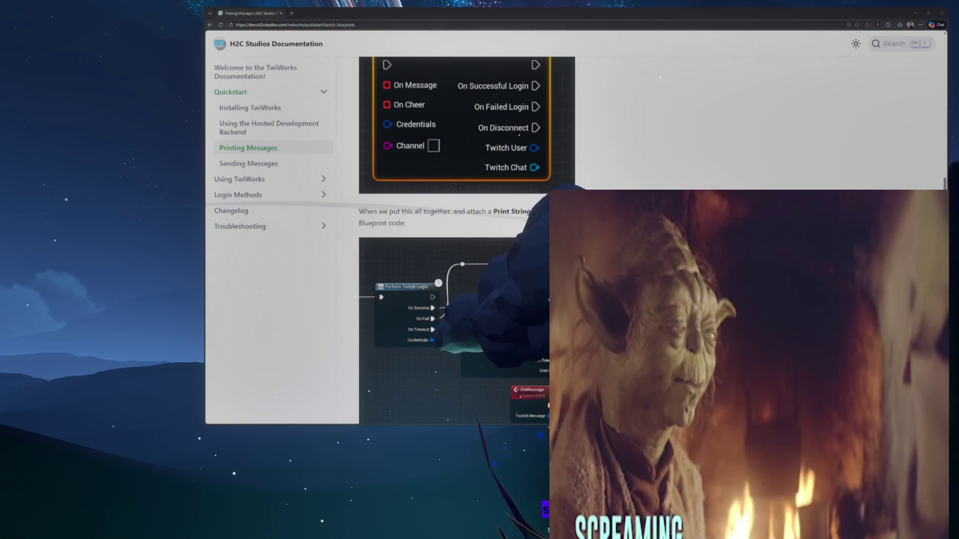
scroll(467, 200, "down", 2)
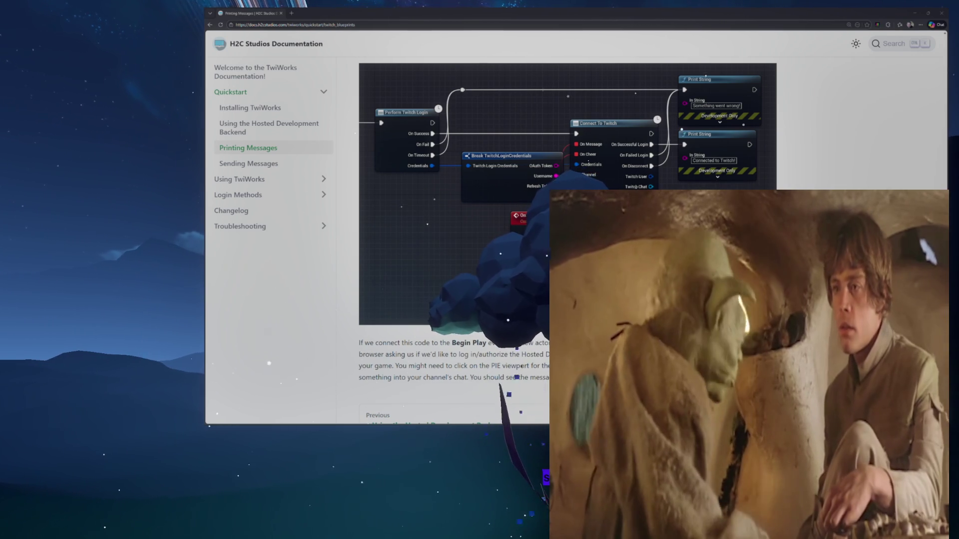
scroll(467, 200, "down", 3)
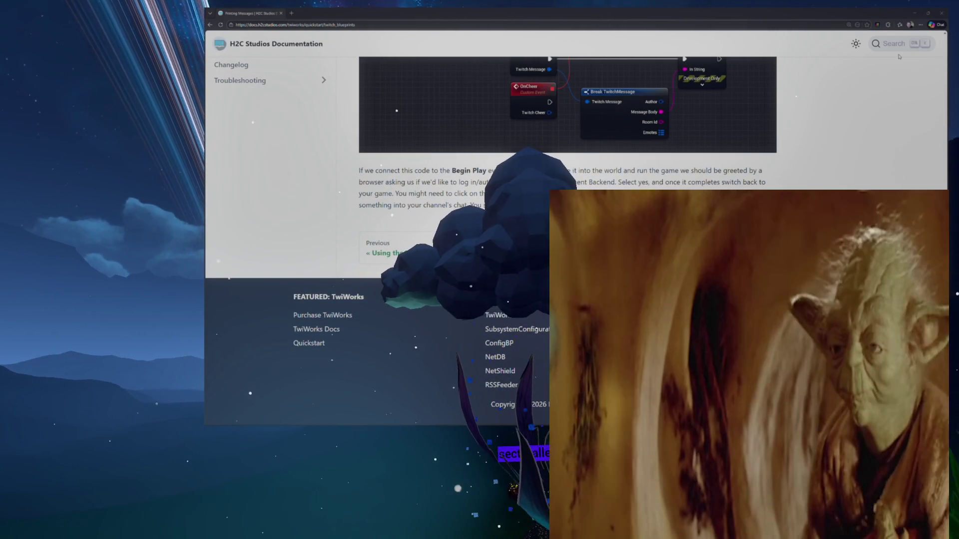
key("alt+Tab")
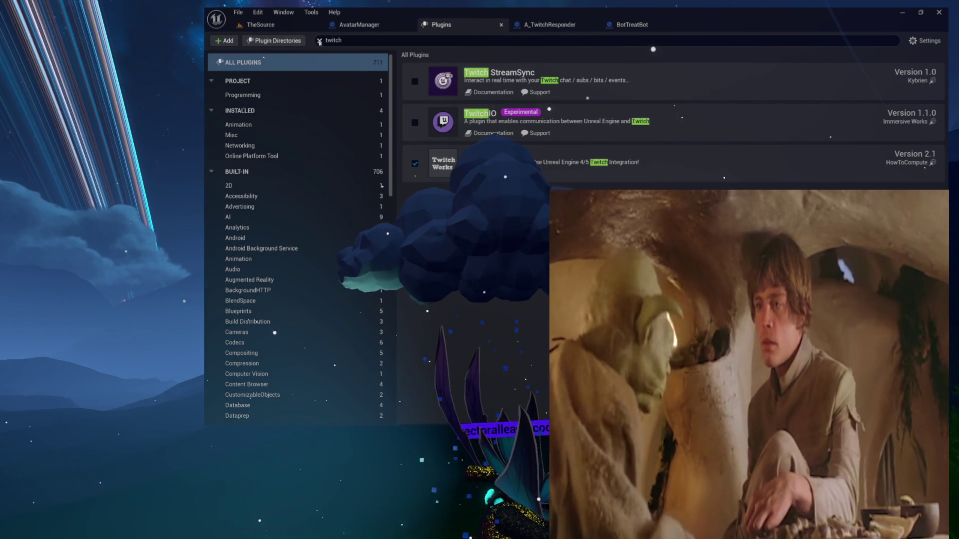
Clear the 'twitch' plugin filter and close Plugins, then move BotTreatBot's Parent: OnTwitchMessage node up-left into view.
left_click(320, 41)
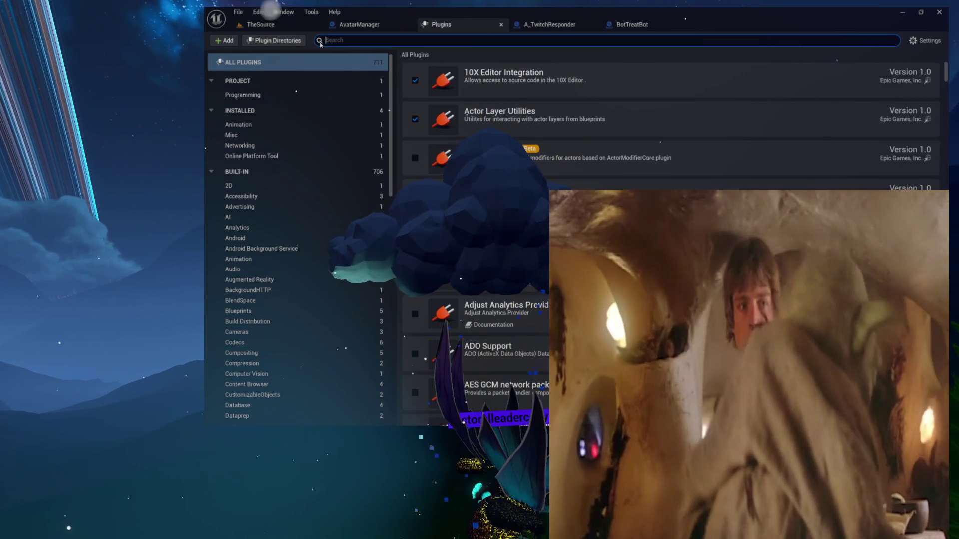
left_click(502, 25)
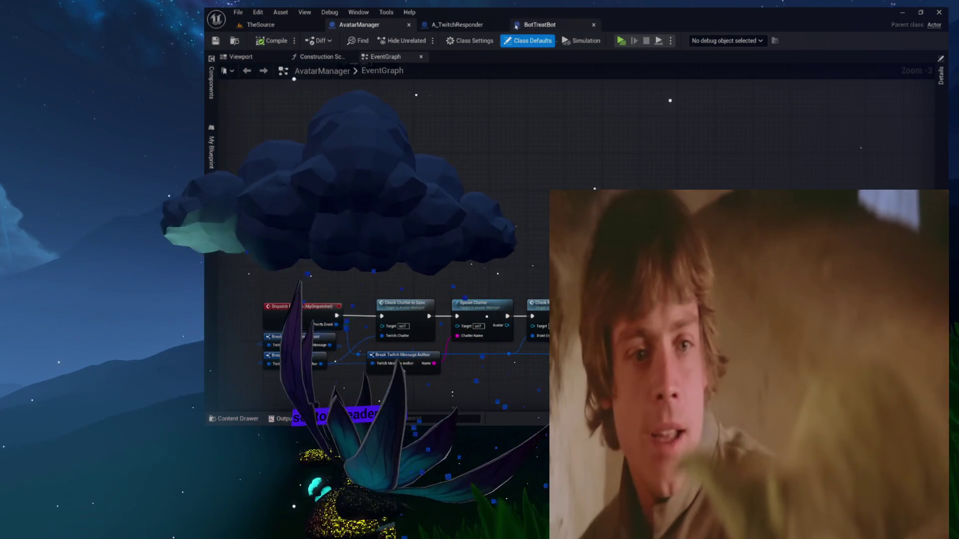
left_click(516, 26)
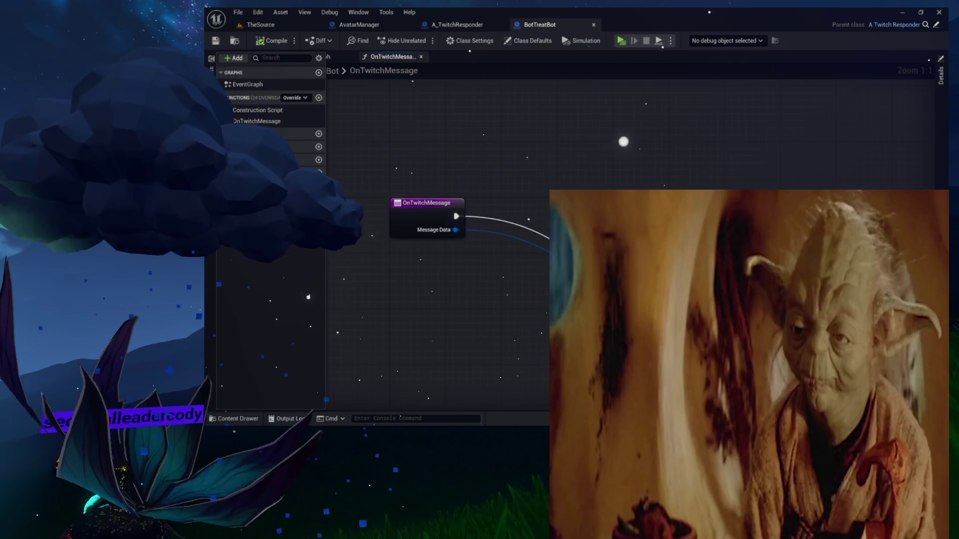
mouse_move(756, 204)
left_mouse_down()
mouse_move(527, 192)
mouse_move(627, 170)
mouse_move(674, 132)
mouse_move(595, 134)
mouse_move(677, 171)
mouse_move(608, 116)
mouse_move(580, 152)
mouse_move(623, 140)
mouse_move(554, 113)
mouse_move(638, 145)
mouse_move(616, 156)
mouse_move(624, 161)
mouse_move(580, 132)
mouse_move(625, 153)
mouse_move(623, 140)
mouse_move(648, 136)
mouse_move(638, 120)
mouse_move(658, 126)
mouse_move(579, 124)
mouse_move(594, 135)
mouse_move(593, 126)
left_mouse_up()
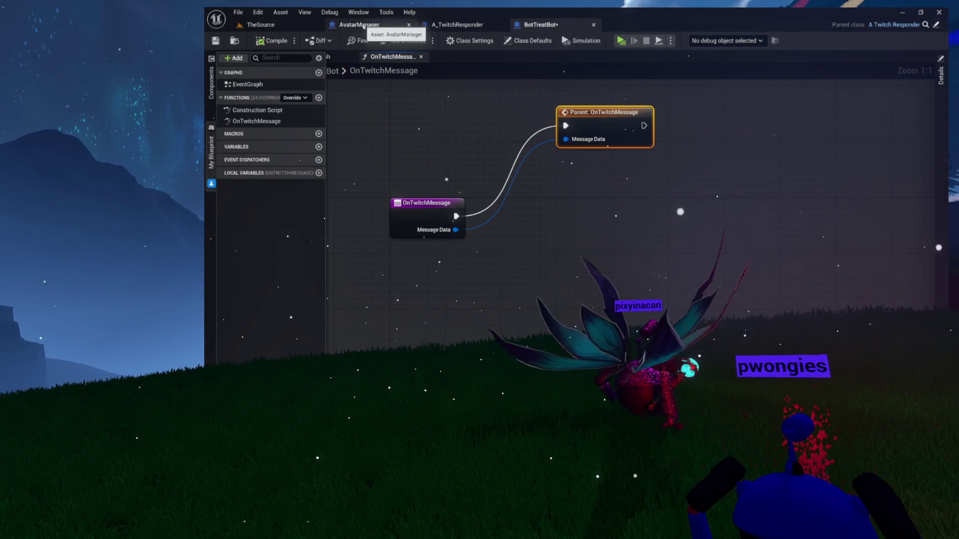
left_click(258, 12)
Search the Plugins list for 'twitch', then return to TheSource and open the A_TwitchDispatcher blueprint.
left_click(265, 129)
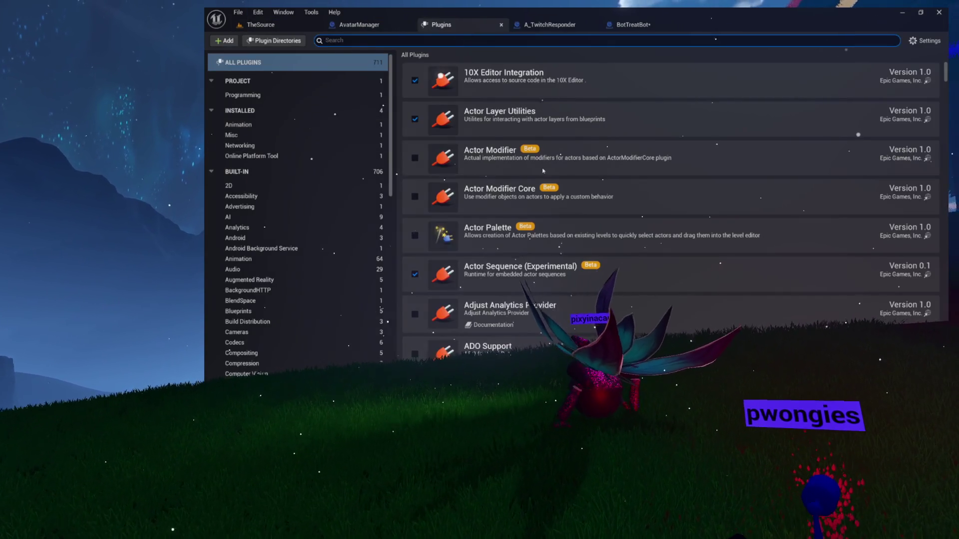
type("twitch")
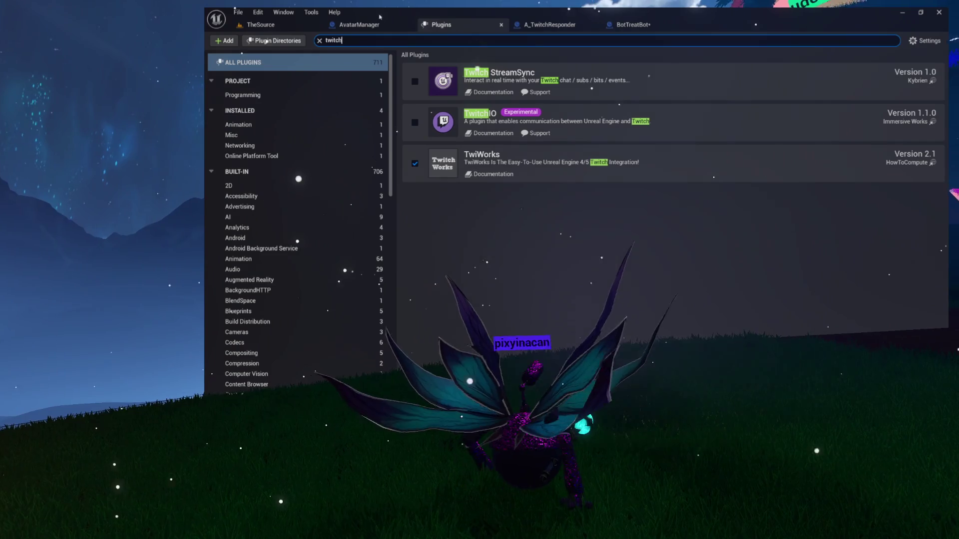
left_click(501, 25)
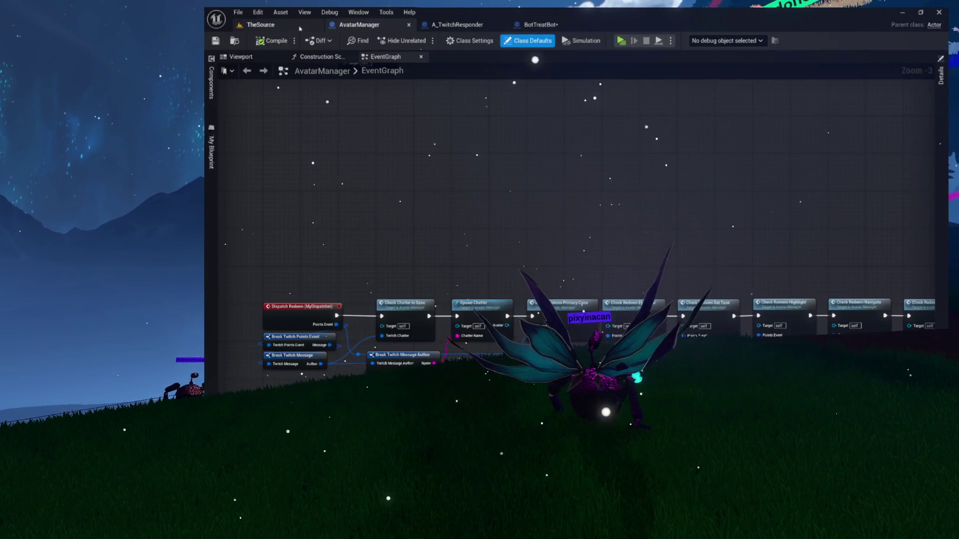
left_click(300, 26)
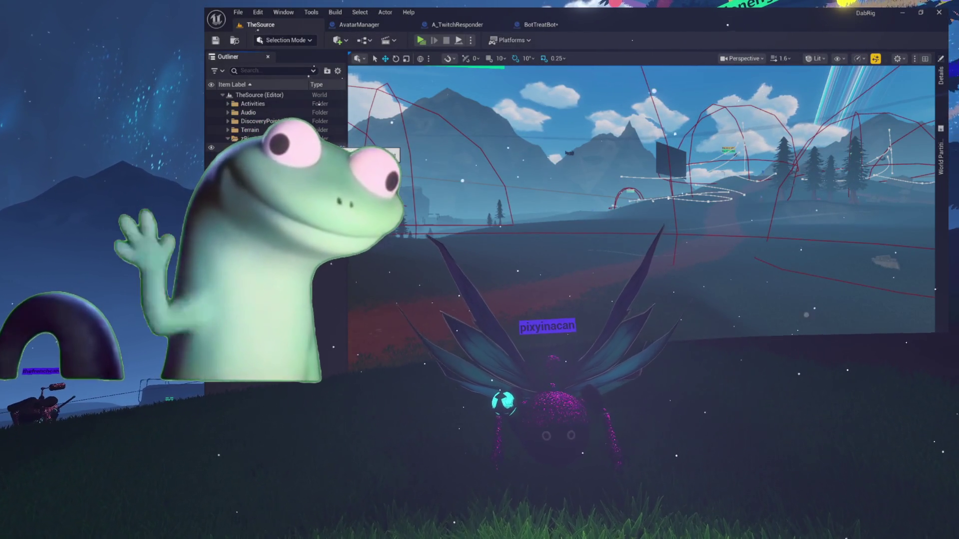
left_click(320, 103)
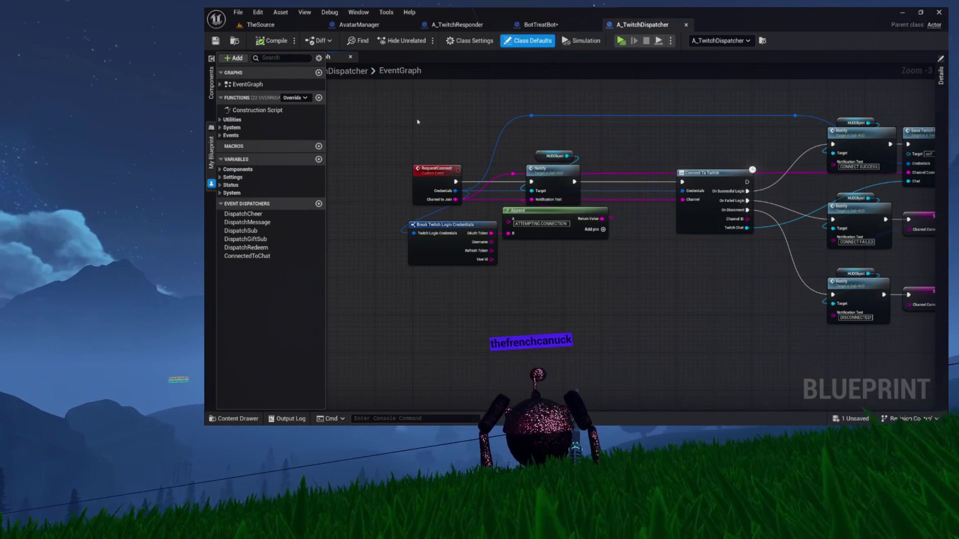
Deselect the A_TwitchDispatcher nodes and switch back to the BotTreatBot blueprint.
left_click(557, 281)
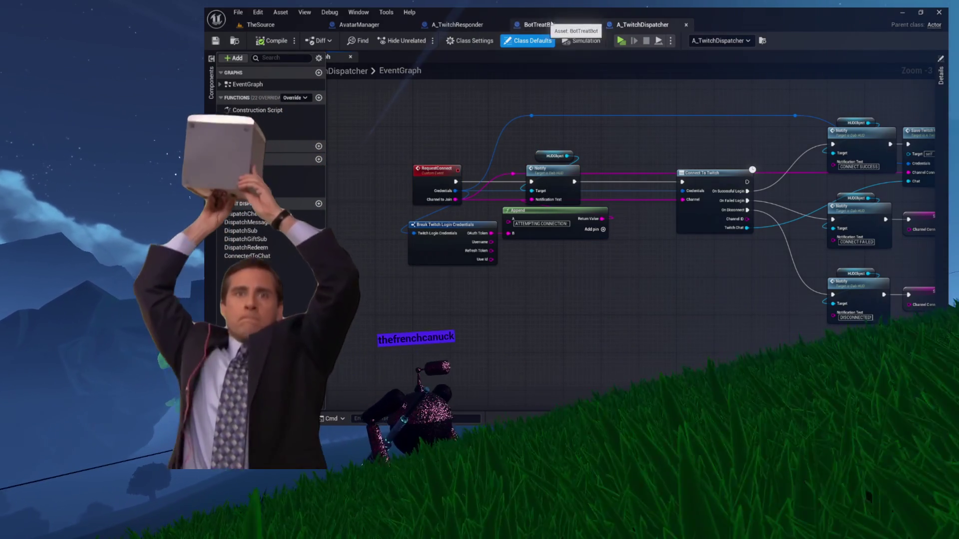
left_click(547, 23)
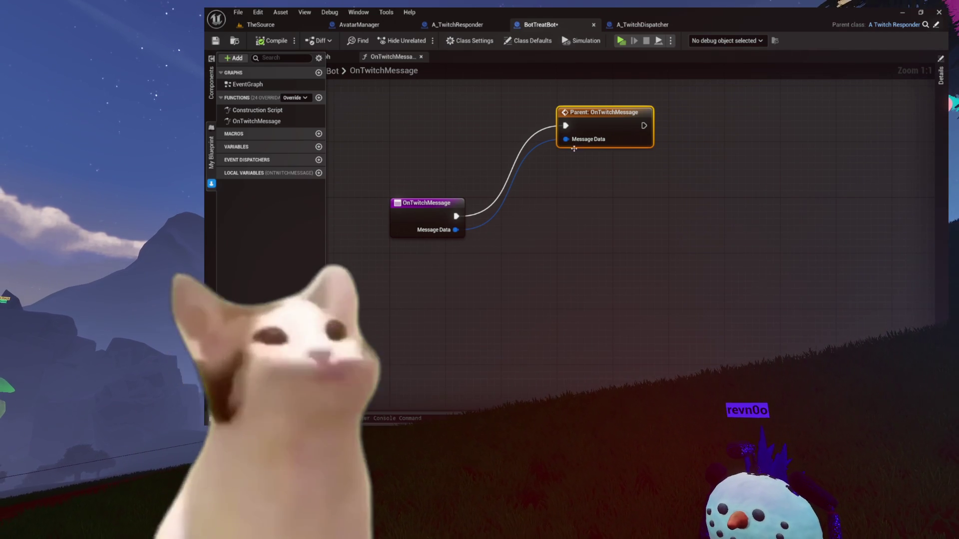
Delete the Parent: OnTwitchMessage call node so only the entry node with Message Data remains.
mouse_move(602, 117)
left_mouse_down()
mouse_move(594, 208)
mouse_move(525, 208)
left_mouse_up()
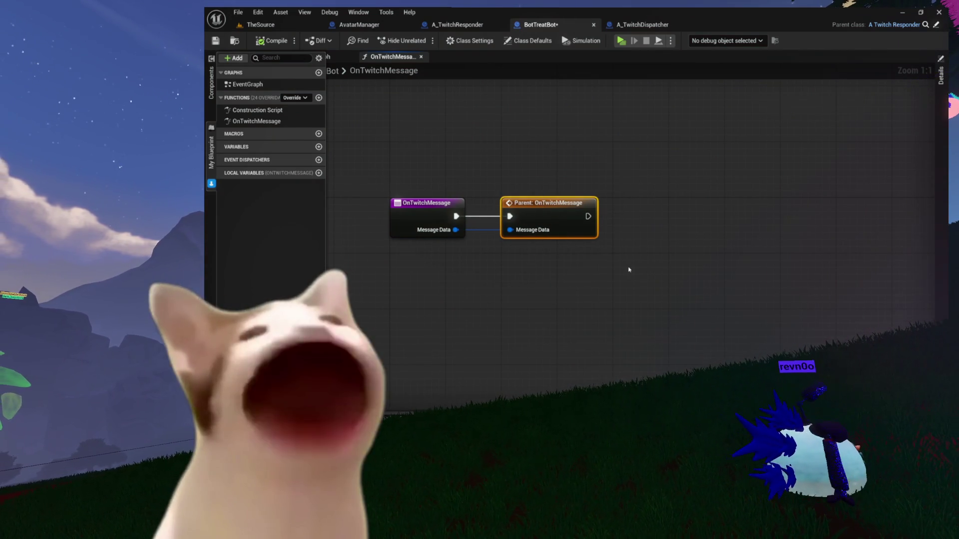
key("Delete")
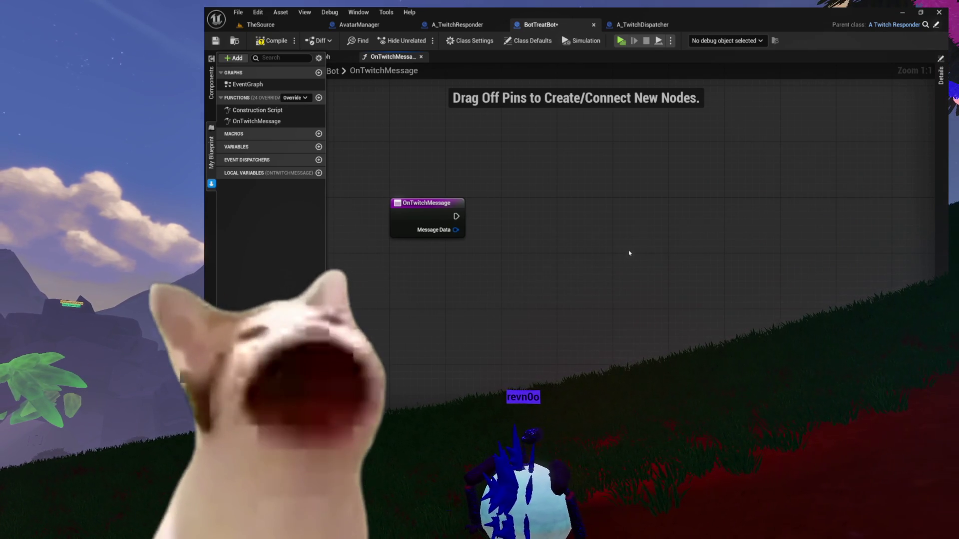
mouse_move(602, 253)
left_mouse_down()
mouse_move(553, 261)
mouse_move(602, 250)
left_mouse_up()
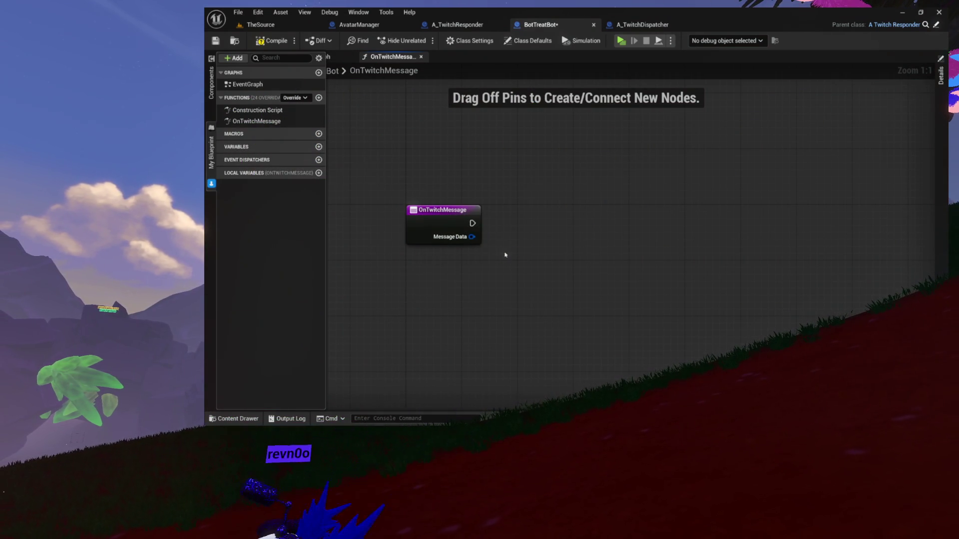
mouse_move(518, 217)
left_mouse_down()
mouse_move(437, 223)
mouse_move(536, 177)
mouse_move(527, 207)
left_mouse_up()
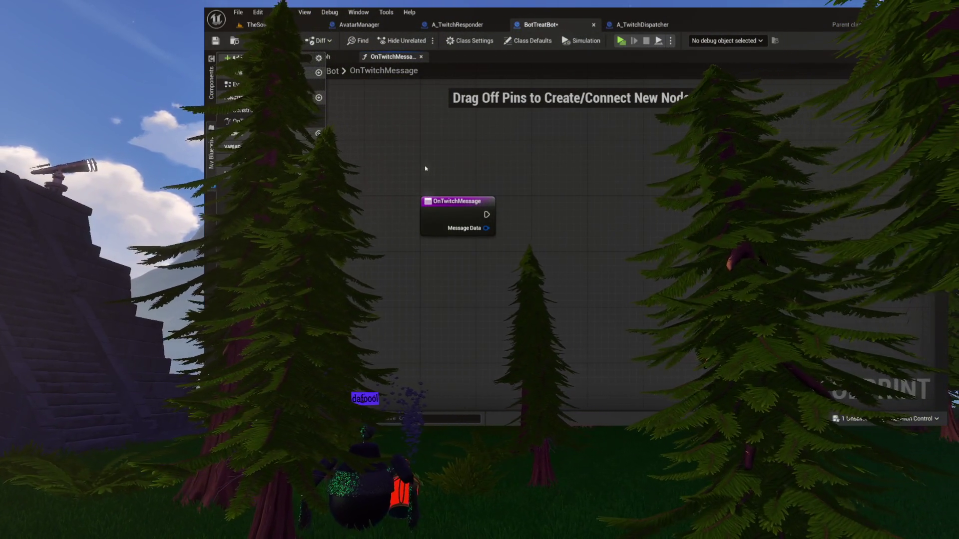
left_click_drag(540, 216, 522, 231)
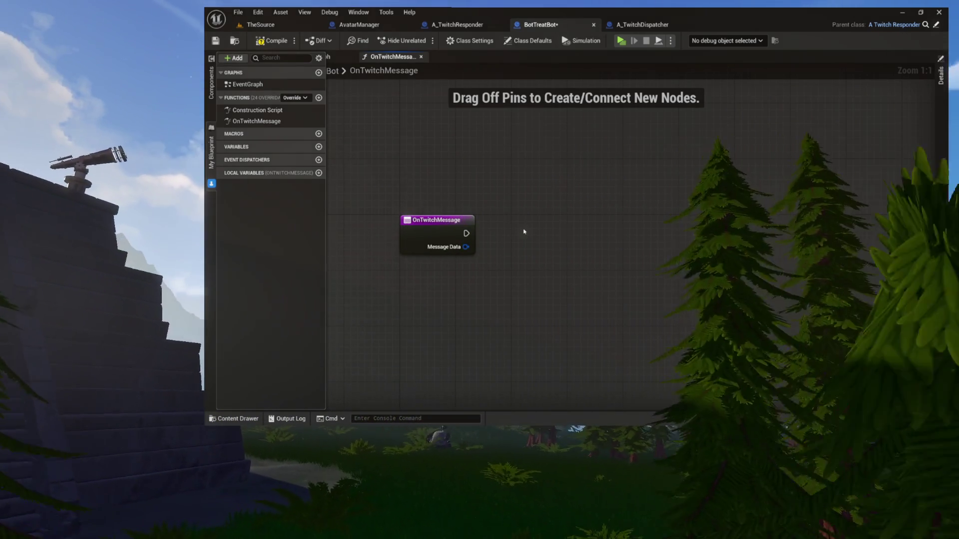
mouse_move(511, 184)
left_mouse_down()
mouse_move(511, 194)
mouse_move(490, 178)
left_mouse_up()
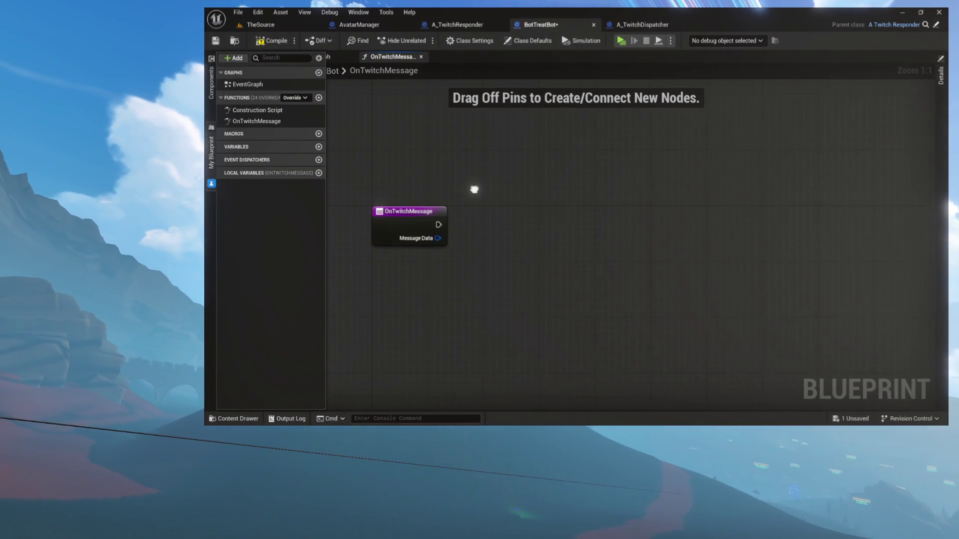
left_click_drag(475, 189, 521, 179)
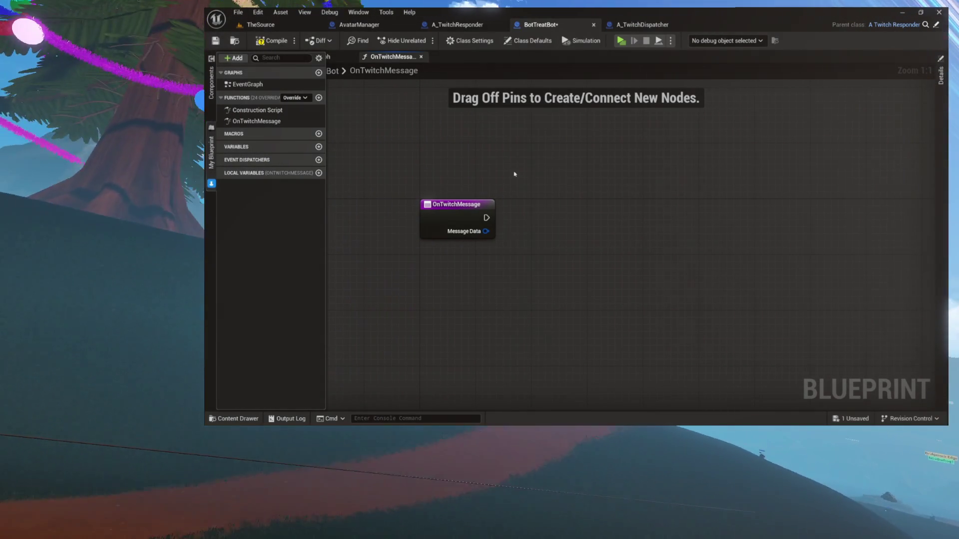
left_click_drag(416, 183, 590, 292)
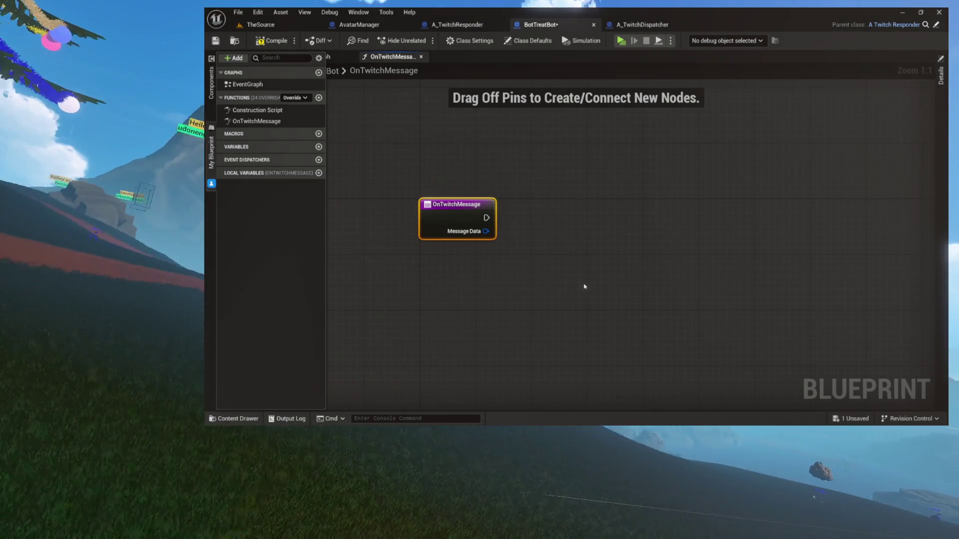